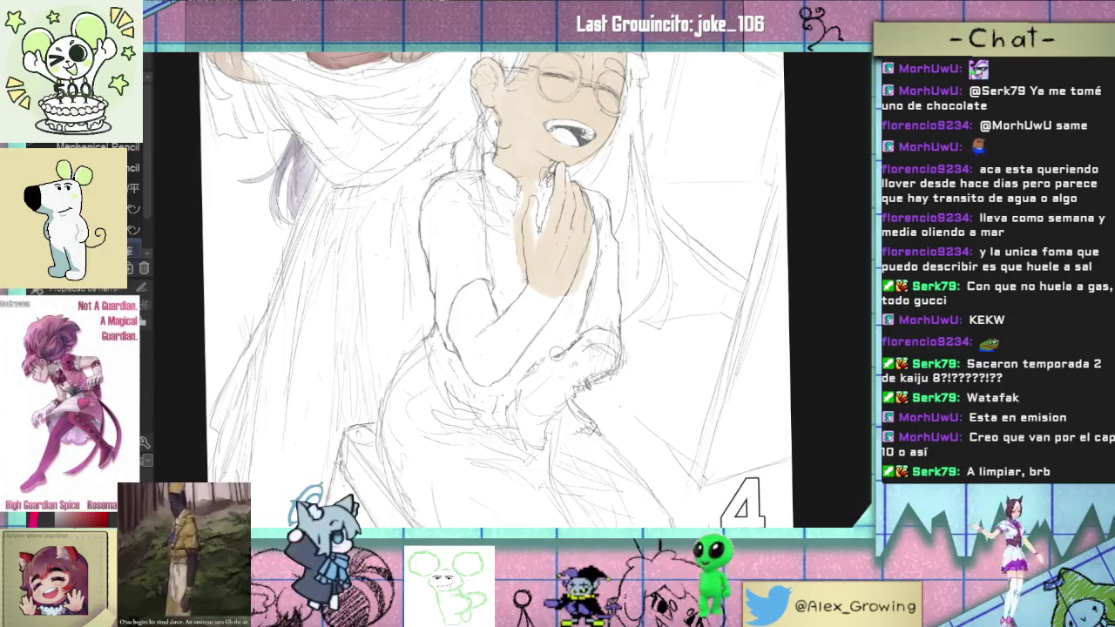
# Step: Add pencil sketch lines around the girl's raised hand, zooming in and out to check them
pyautogui.moveTo(606, 356); pyautogui.dragTo(565, 401)
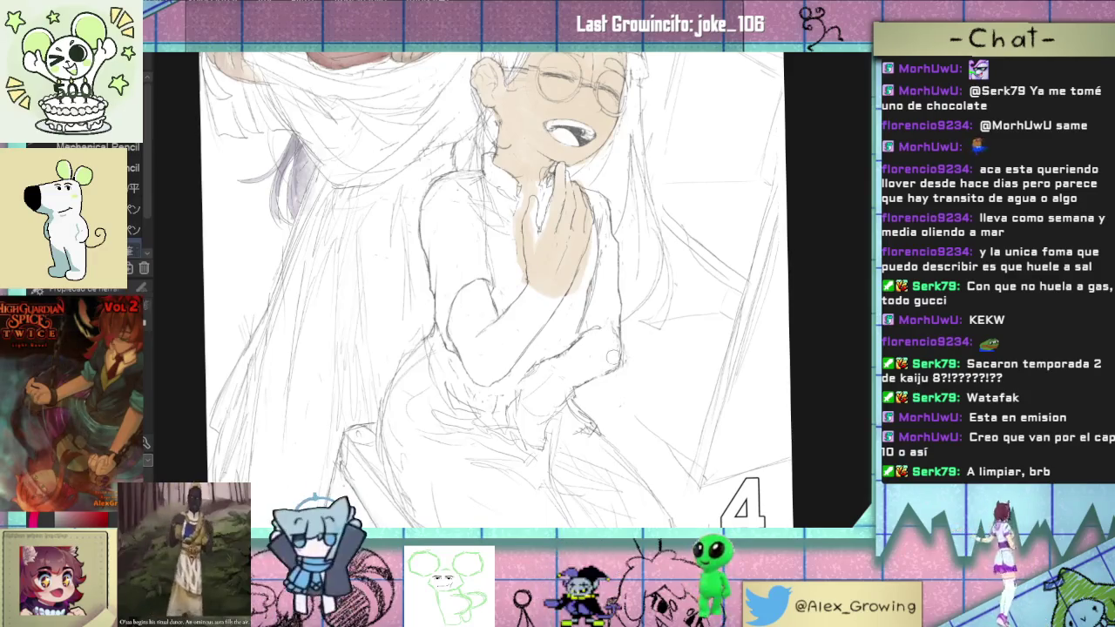
pyautogui.moveTo(605, 299); pyautogui.dragTo(601, 338)
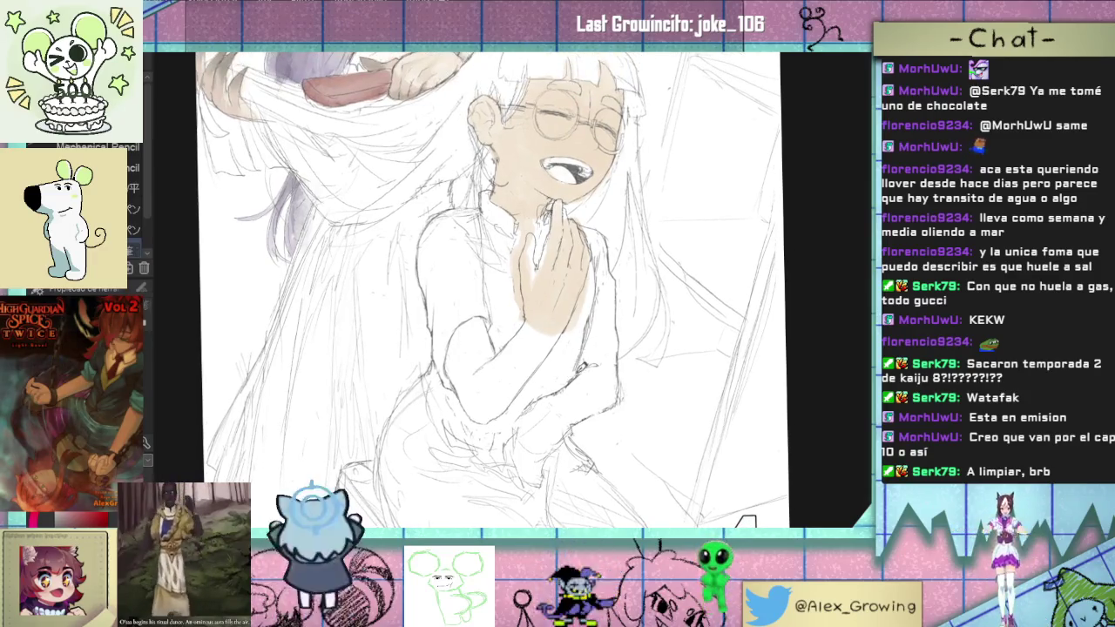
pyautogui.scroll(2, 588, 362)
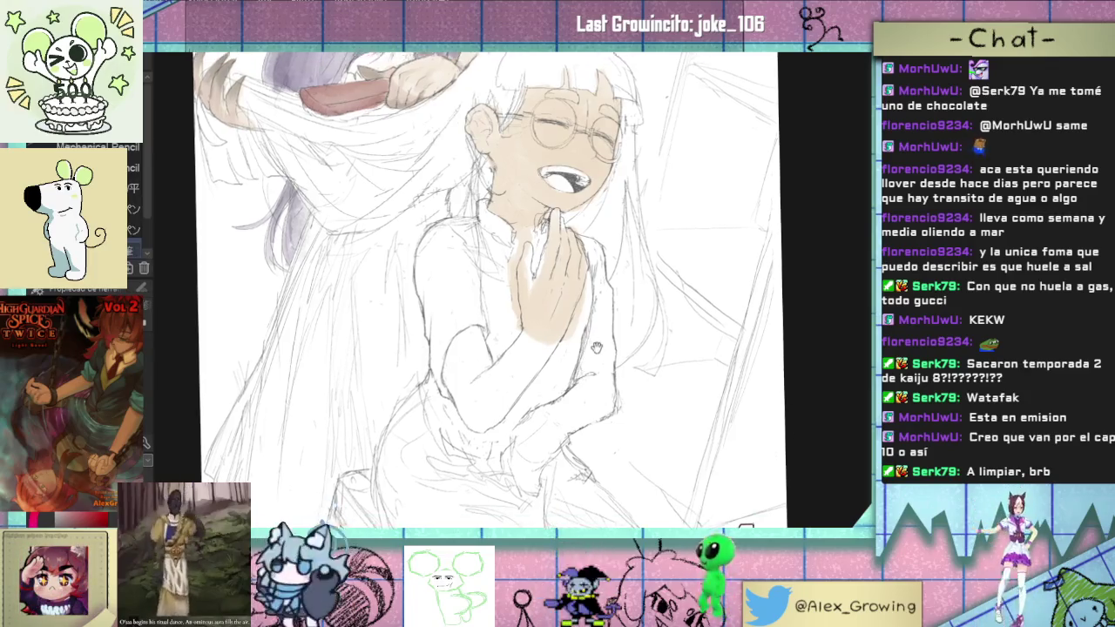
pyautogui.scroll(-1, 595, 357)
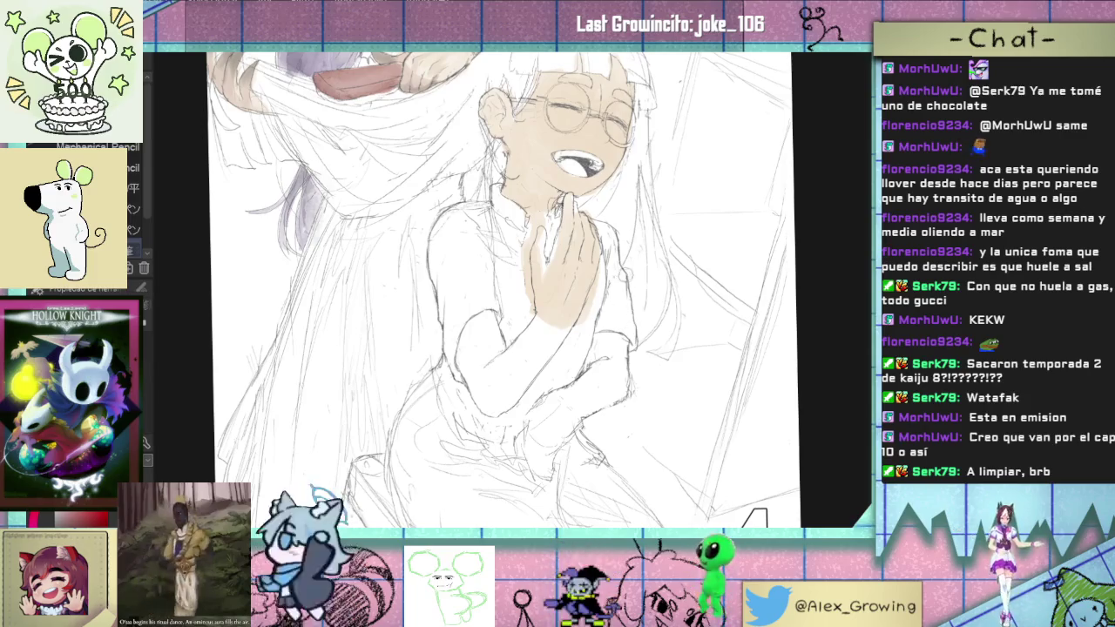
pyautogui.scroll(2, 623, 276)
pyautogui.scroll(2, 623, 276)
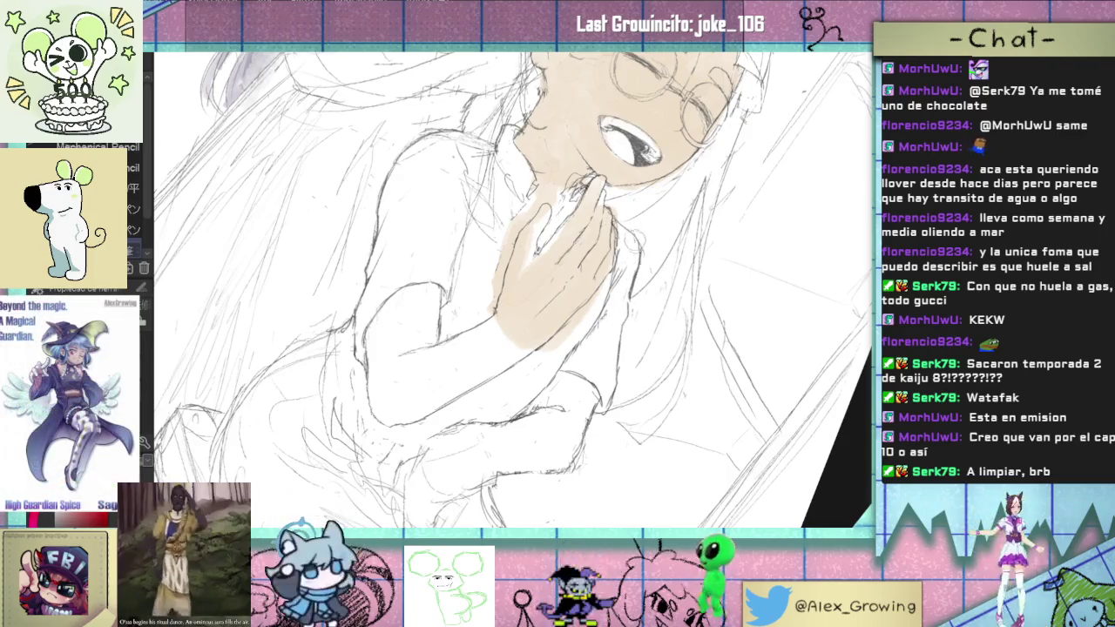
pyautogui.scroll(-5, 607, 365)
pyautogui.scroll(5, 607, 365)
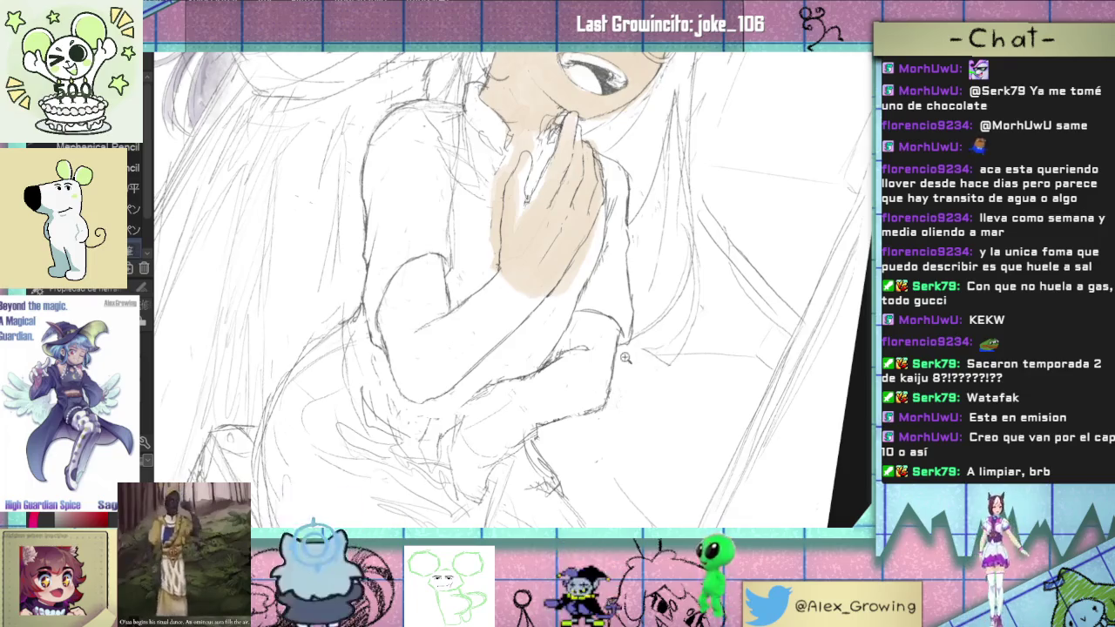
pyautogui.scroll(-5, 625, 357)
pyautogui.scroll(6, 625, 357)
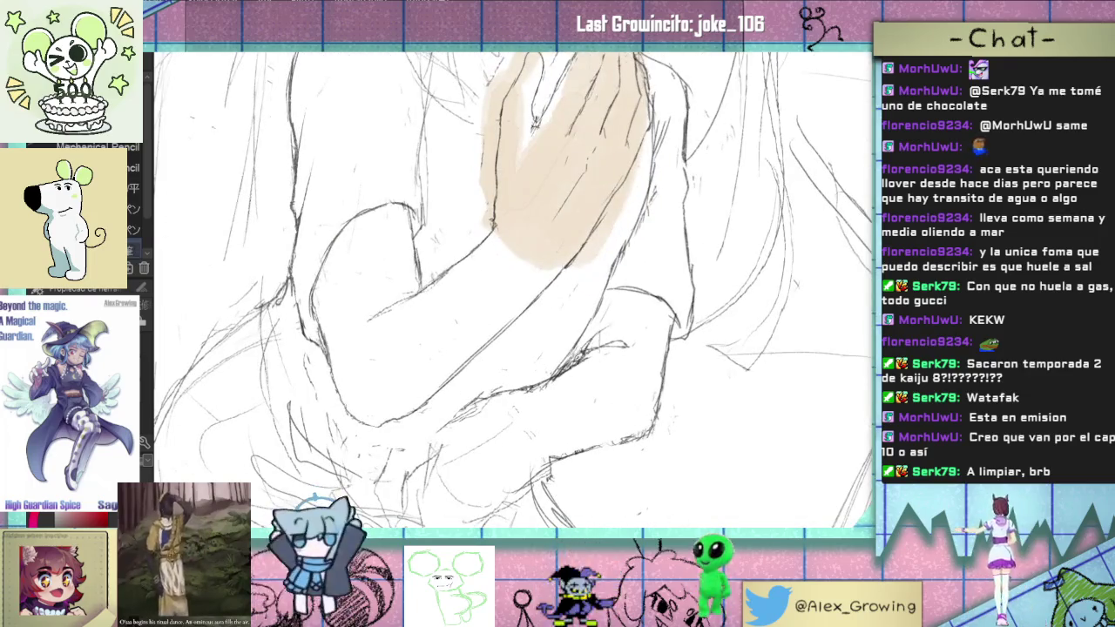
pyautogui.scroll(-5, 614, 371)
pyautogui.scroll(5, 616, 375)
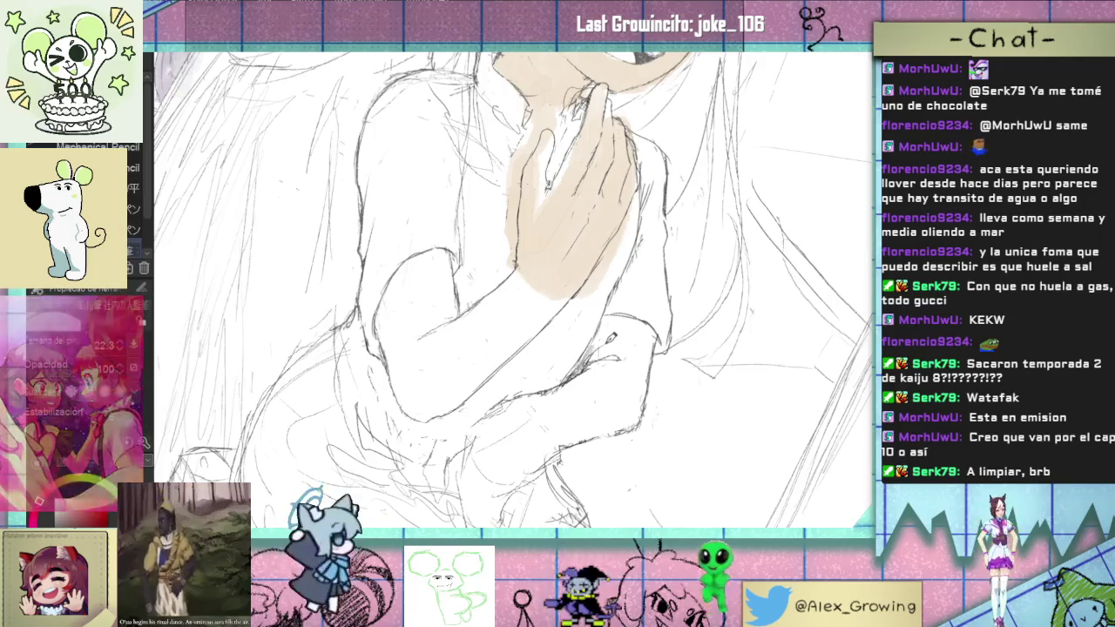
# Step: Zoom to check the drawing and sketch the hand resting on the lap
pyautogui.scroll(-3, 580, 288)
pyautogui.scroll(-2, 580, 287)
pyautogui.scroll(3, 580, 288)
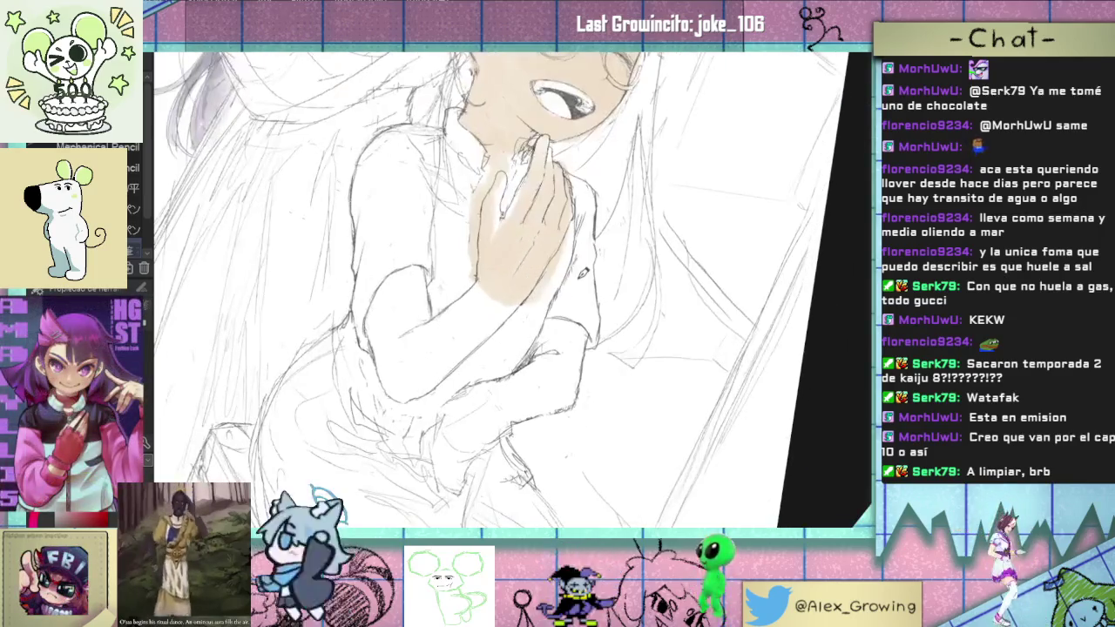
pyautogui.scroll(-3, 583, 277)
pyautogui.scroll(2, 583, 277)
pyautogui.scroll(1, 579, 291)
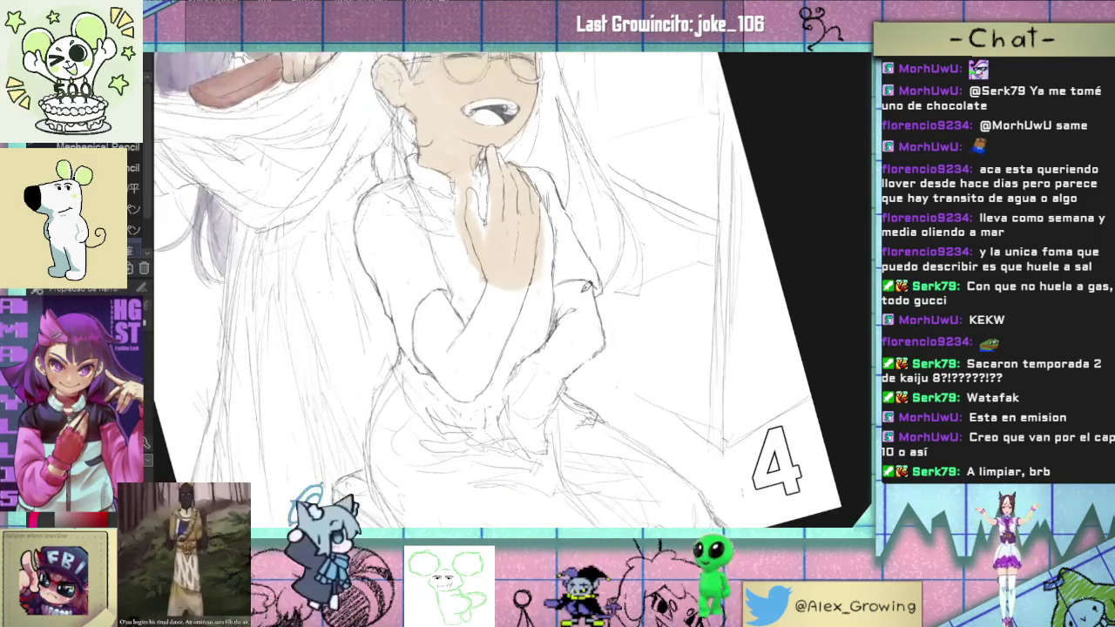
pyautogui.scroll(-2, 577, 305)
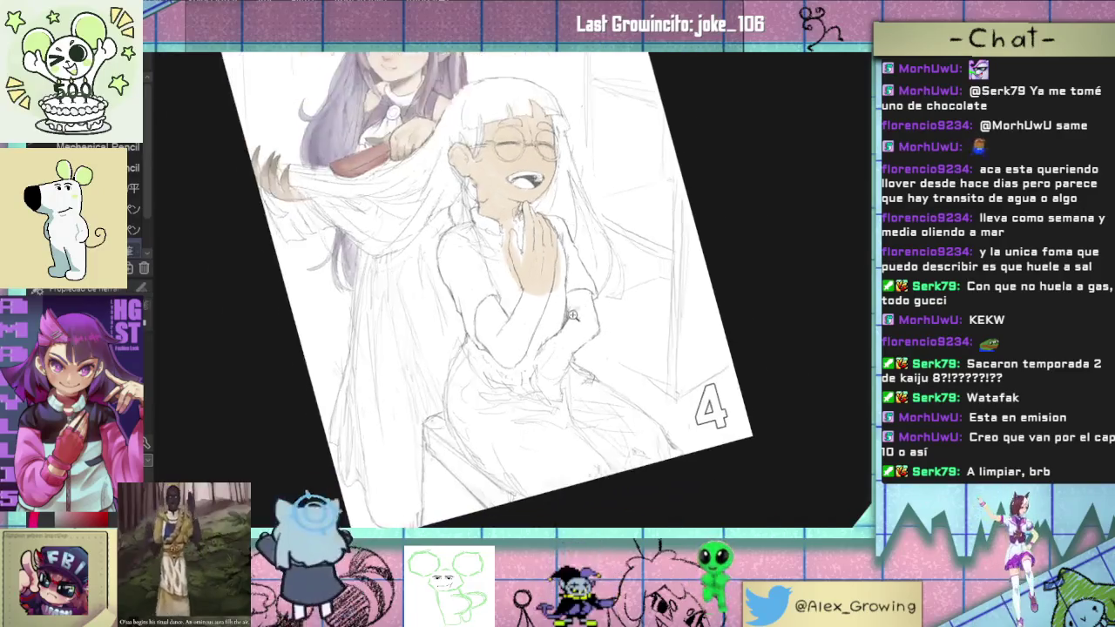
pyautogui.scroll(-2, 610, 322)
pyautogui.scroll(1, 614, 325)
pyautogui.scroll(2, 558, 287)
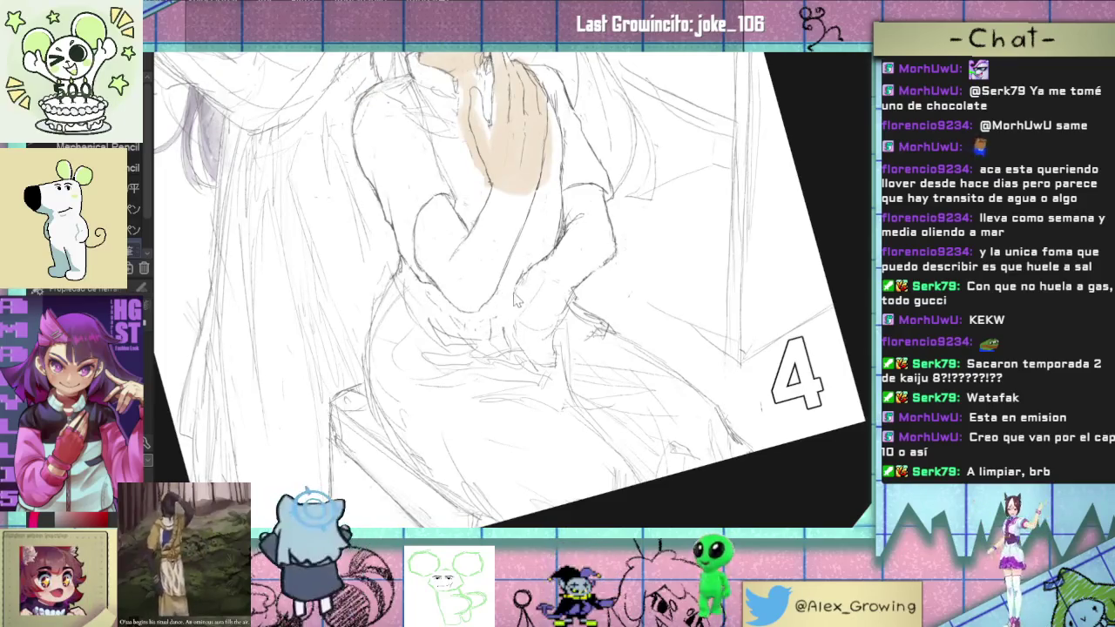
pyautogui.moveTo(509, 285)
pyautogui.mouseDown()
pyautogui.moveTo(486, 319)
pyautogui.moveTo(504, 331)
pyautogui.mouseUp()
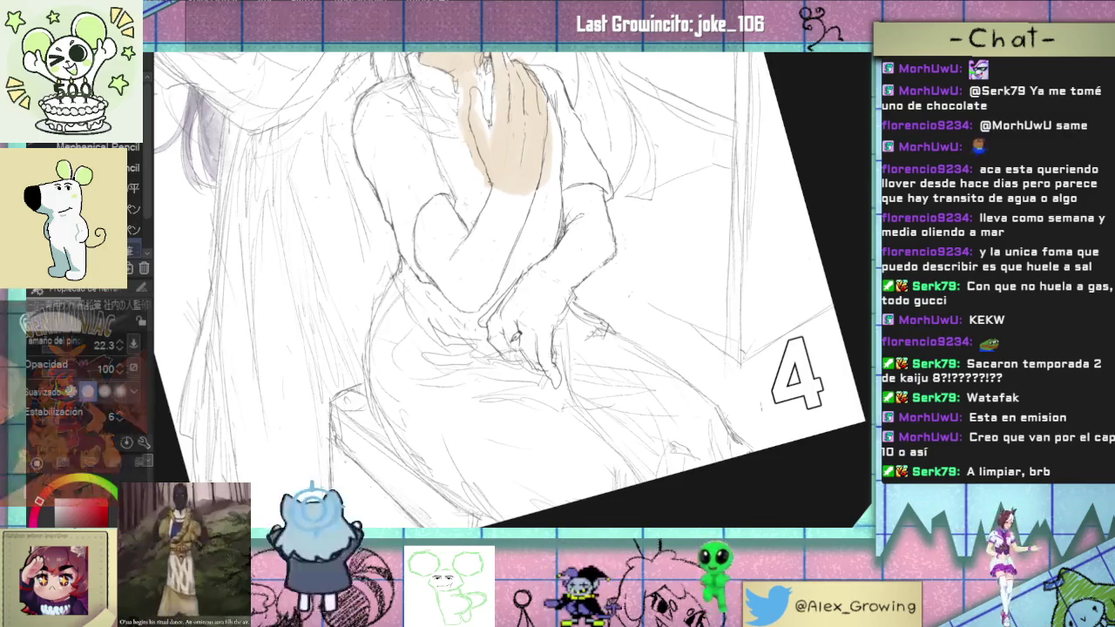
# Step: Rotate the canvas clockwise and refine the lap hand with small pencil strokes
pyautogui.scroll(2, 612, 376)
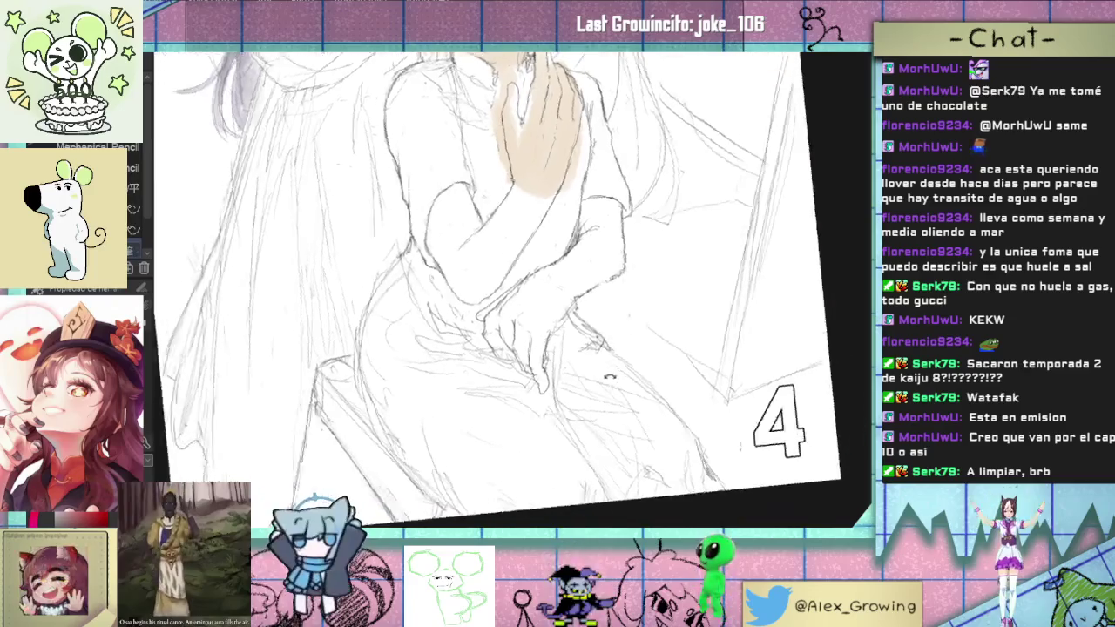
pyautogui.moveTo(609, 376); pyautogui.dragTo(538, 389)
pyautogui.moveTo(501, 321); pyautogui.dragTo(486, 324)
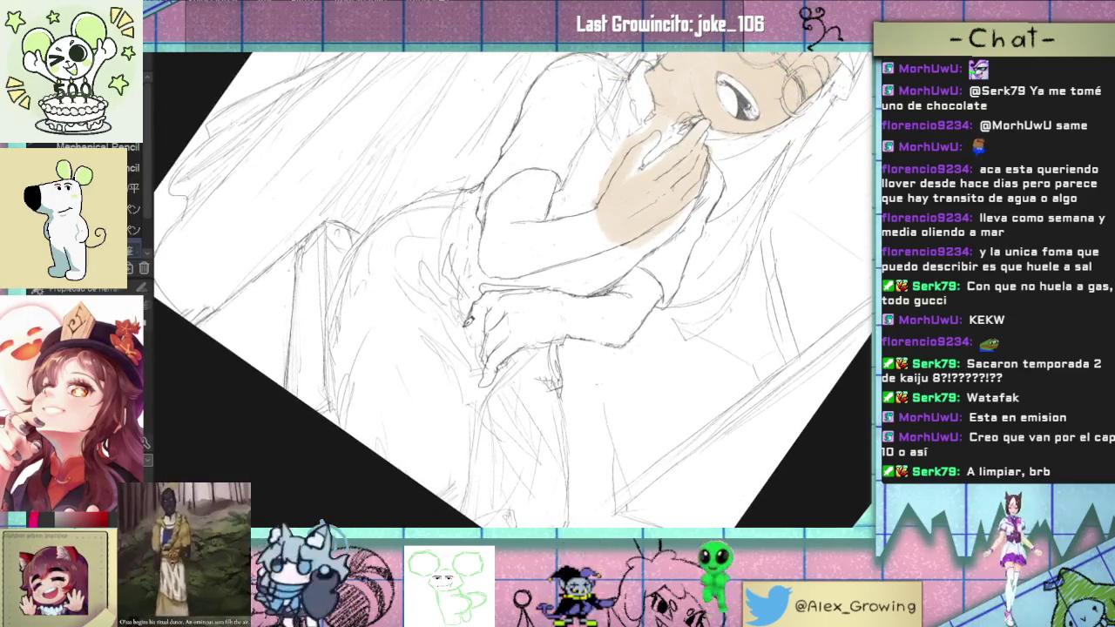
pyautogui.moveTo(484, 325); pyautogui.dragTo(488, 319)
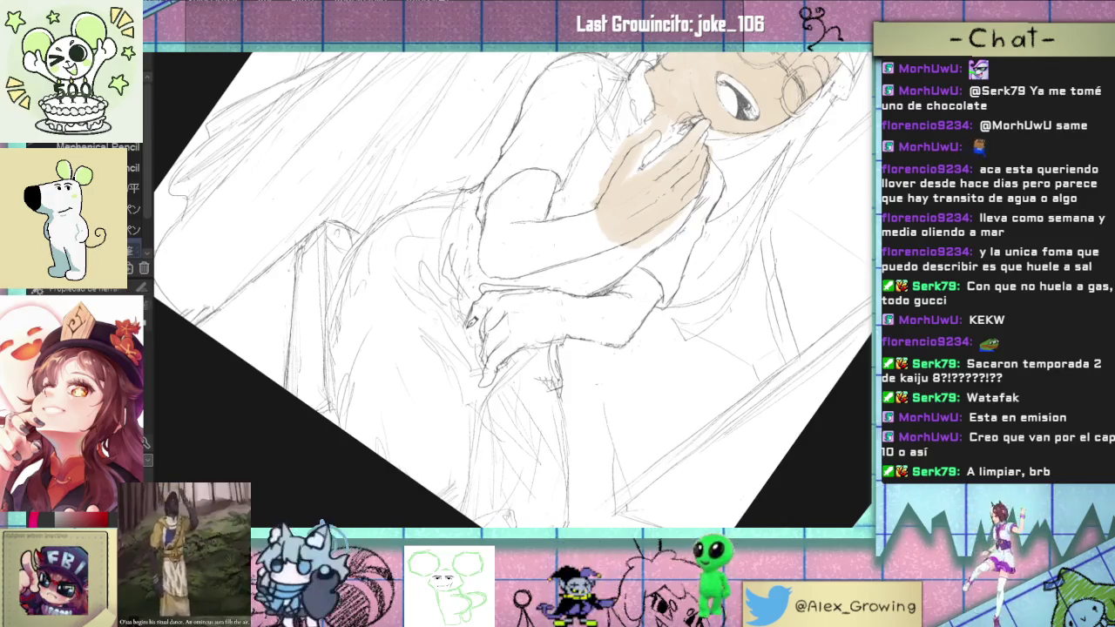
pyautogui.moveTo(477, 340)
pyautogui.mouseDown()
pyautogui.moveTo(531, 342)
pyautogui.moveTo(607, 262)
pyautogui.moveTo(470, 401)
pyautogui.mouseUp()
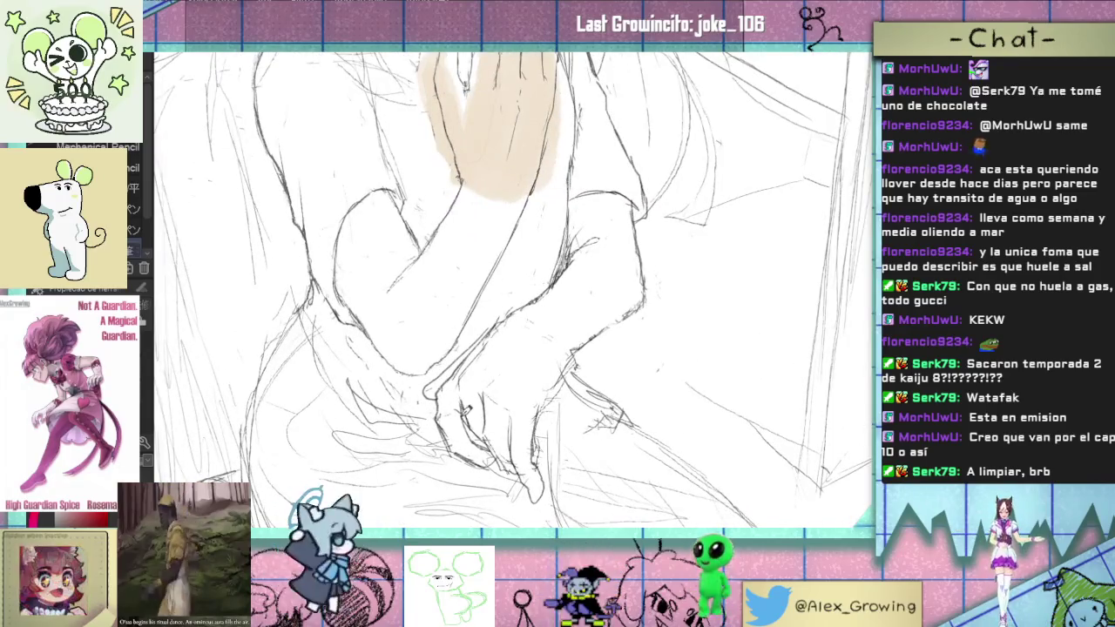
pyautogui.moveTo(459, 412); pyautogui.dragTo(472, 415)
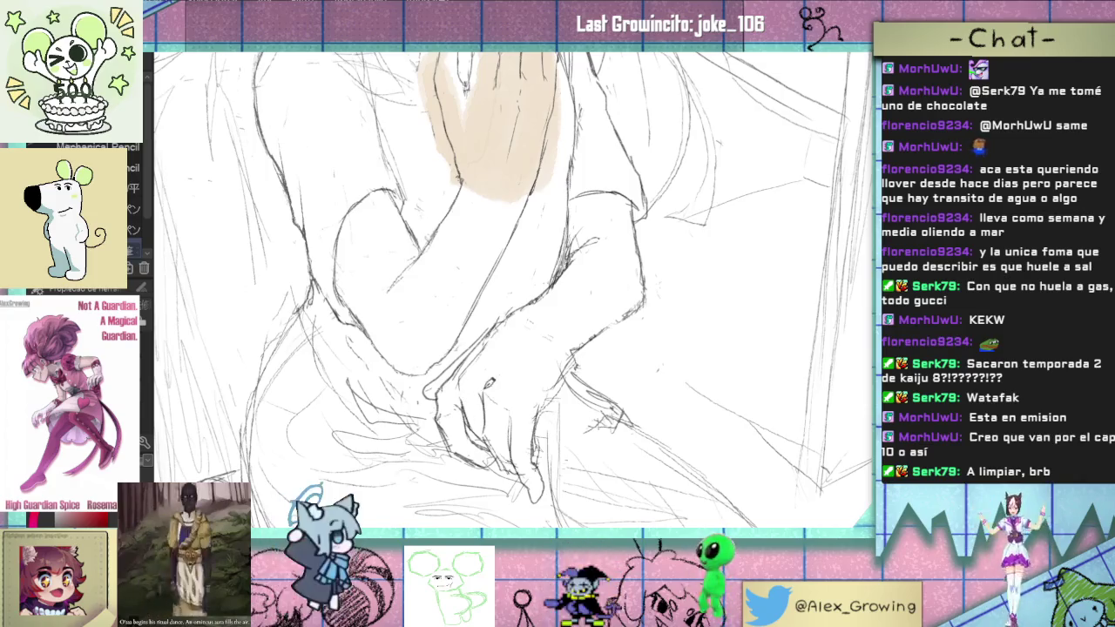
# Step: Toggle between the tilted whole-page overview and the close-up of the hands to compare
pyautogui.press('4')
pyautogui.press('4')
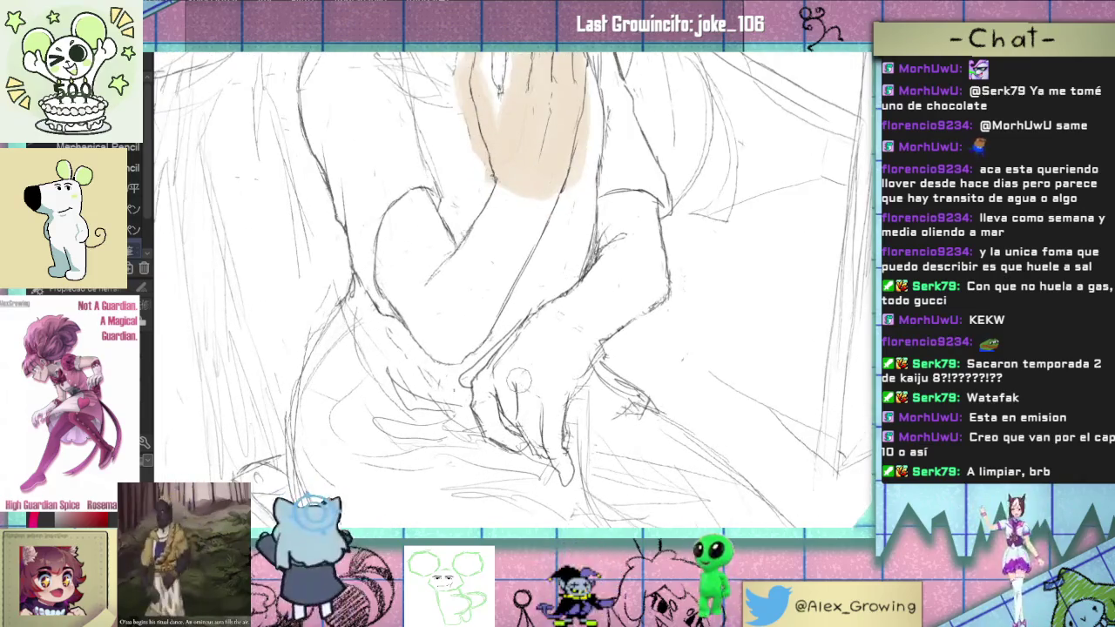
pyautogui.press('4')
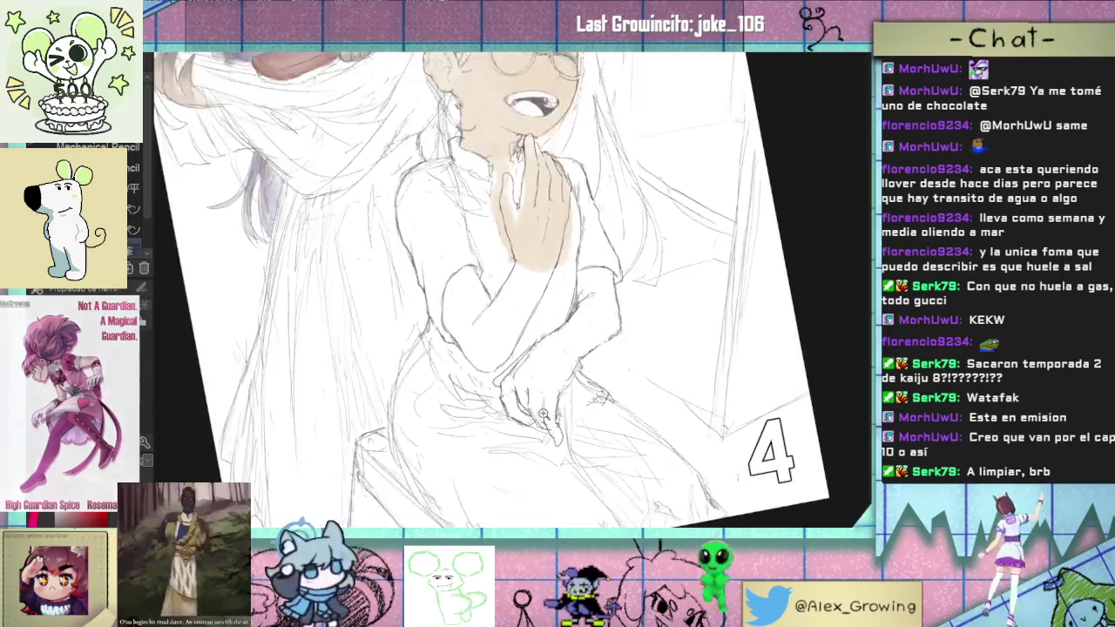
pyautogui.press('4')
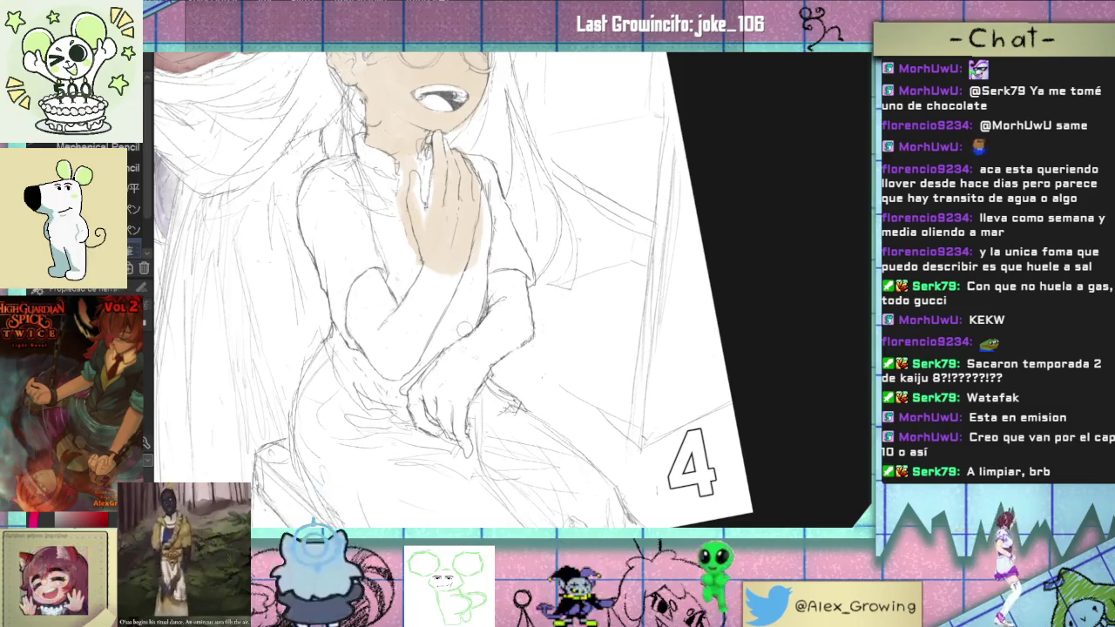
pyautogui.scroll(-3, 499, 332)
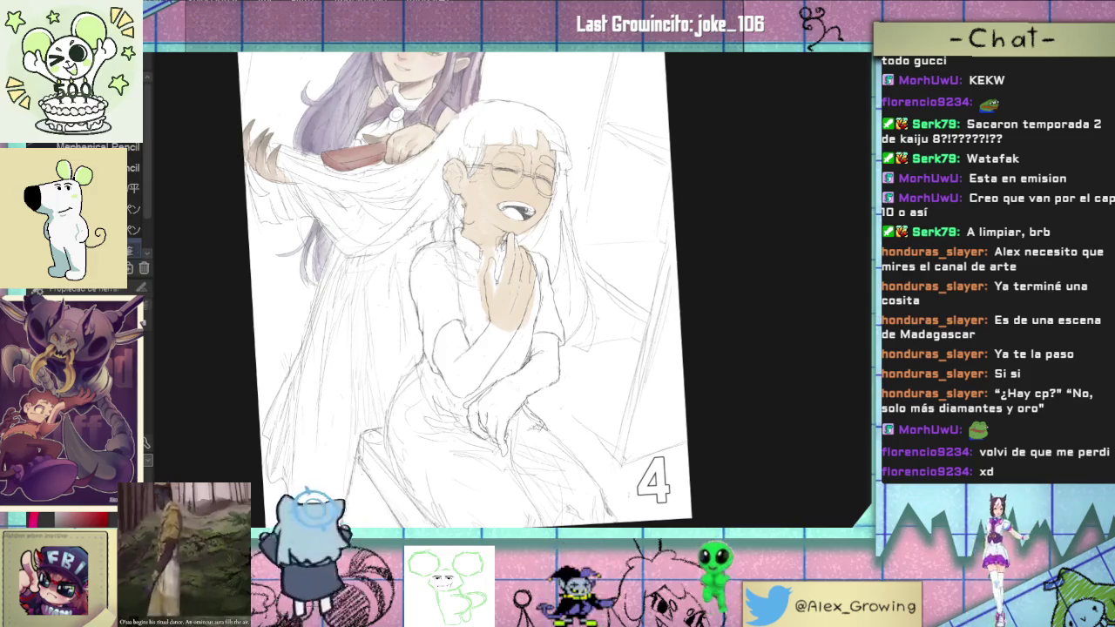
# Step: Rotate the view nearly upright and pan to reveal the purple-haired girl
pyautogui.moveTo(559, 290); pyautogui.dragTo(582, 314)
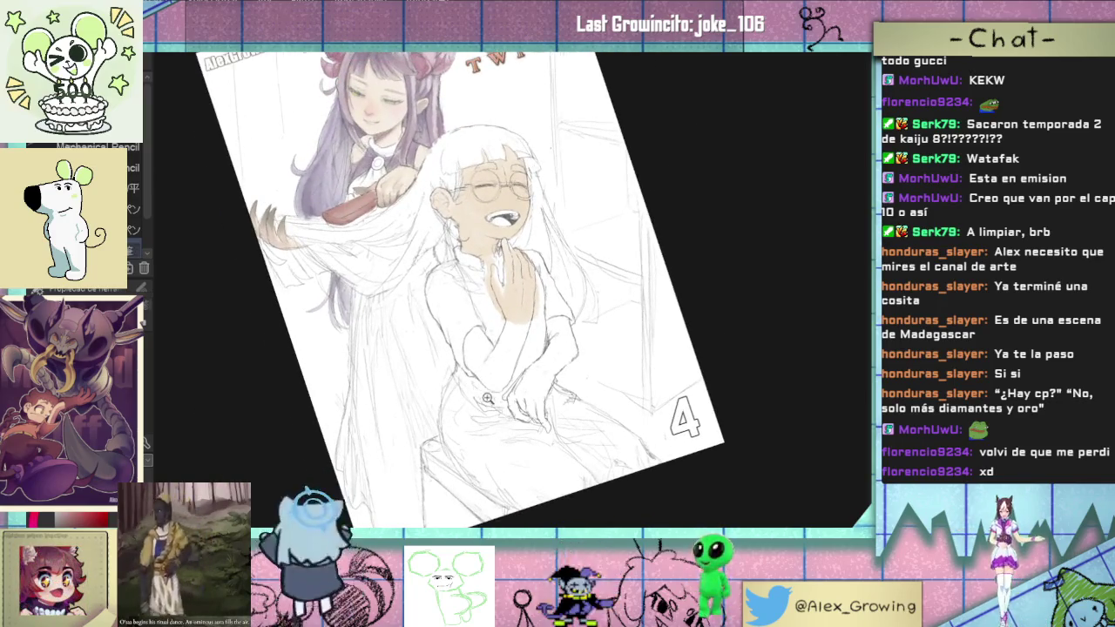
pyautogui.scroll(2, 454, 400)
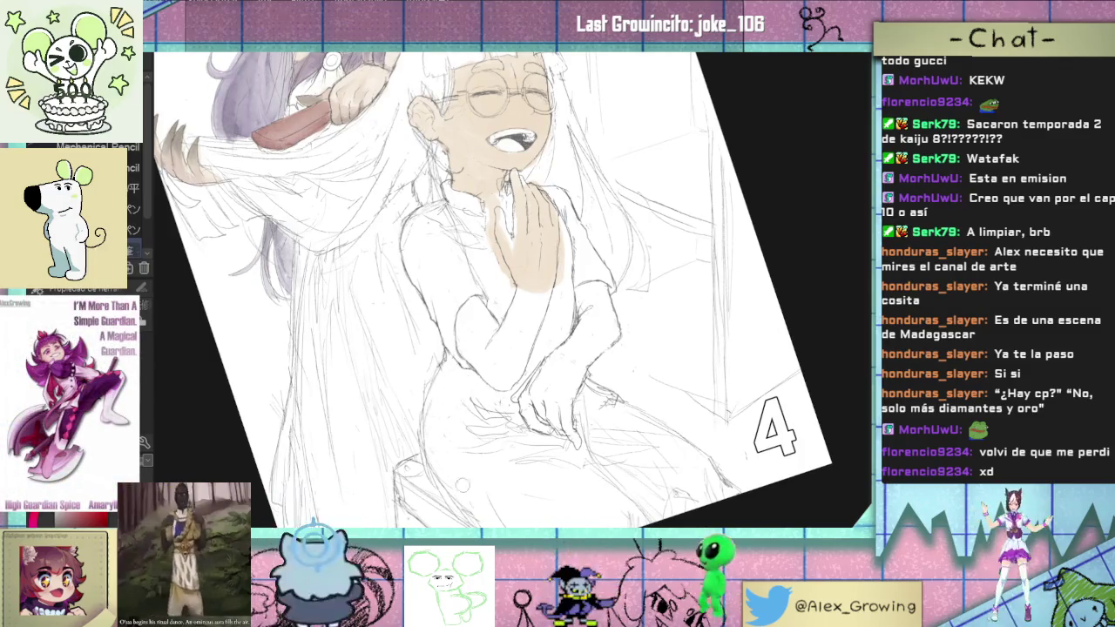
pyautogui.moveTo(631, 389); pyautogui.dragTo(580, 359)
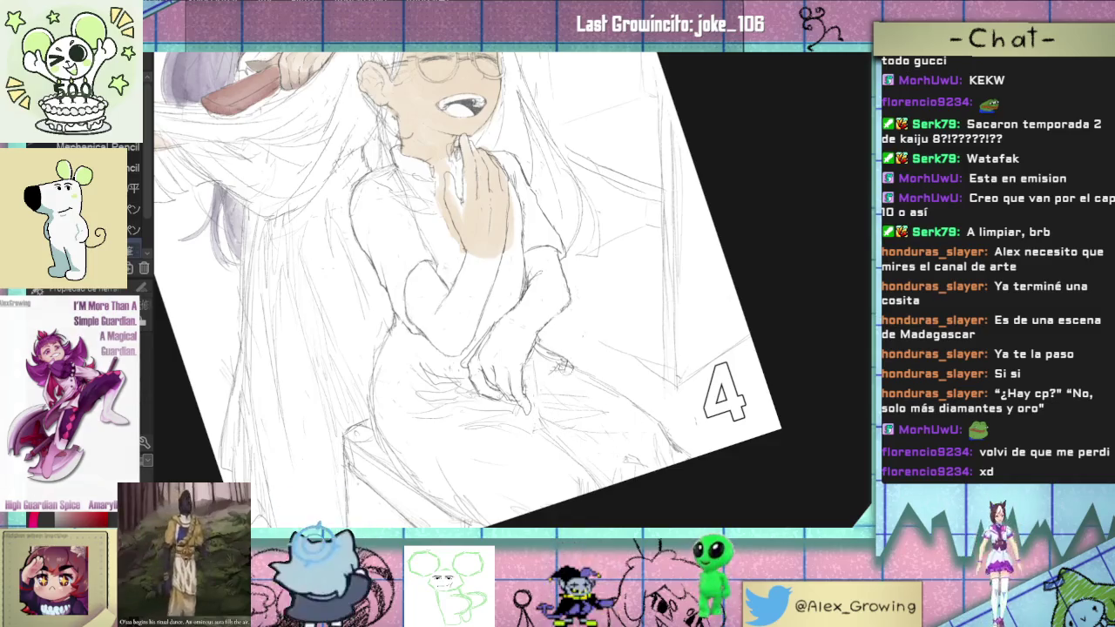
pyautogui.press('^')
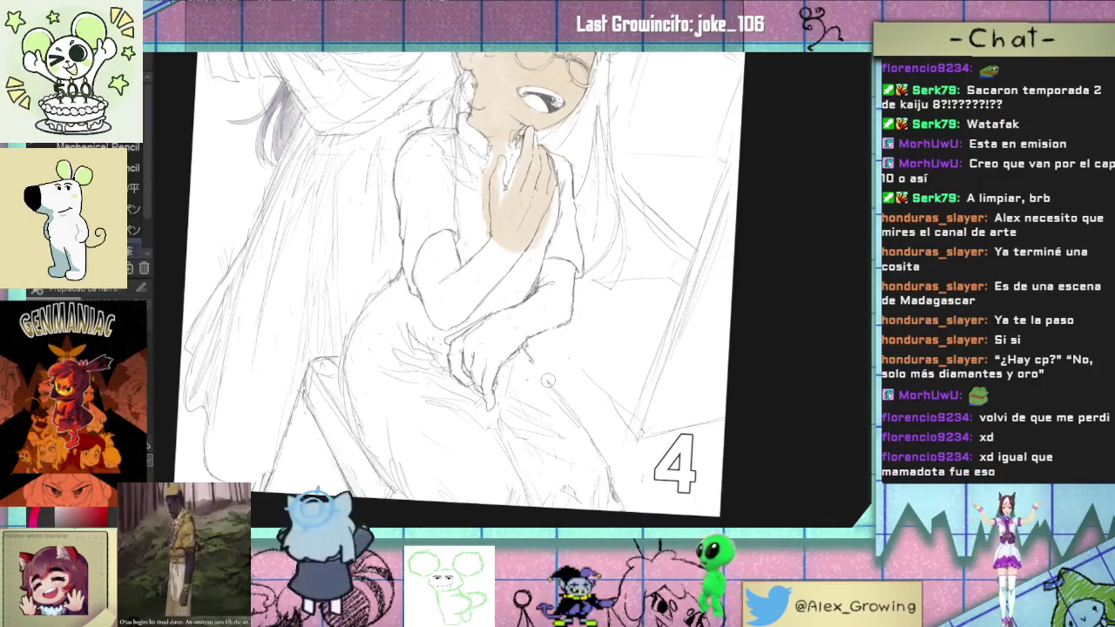
pyautogui.moveTo(560, 380); pyautogui.dragTo(593, 383)
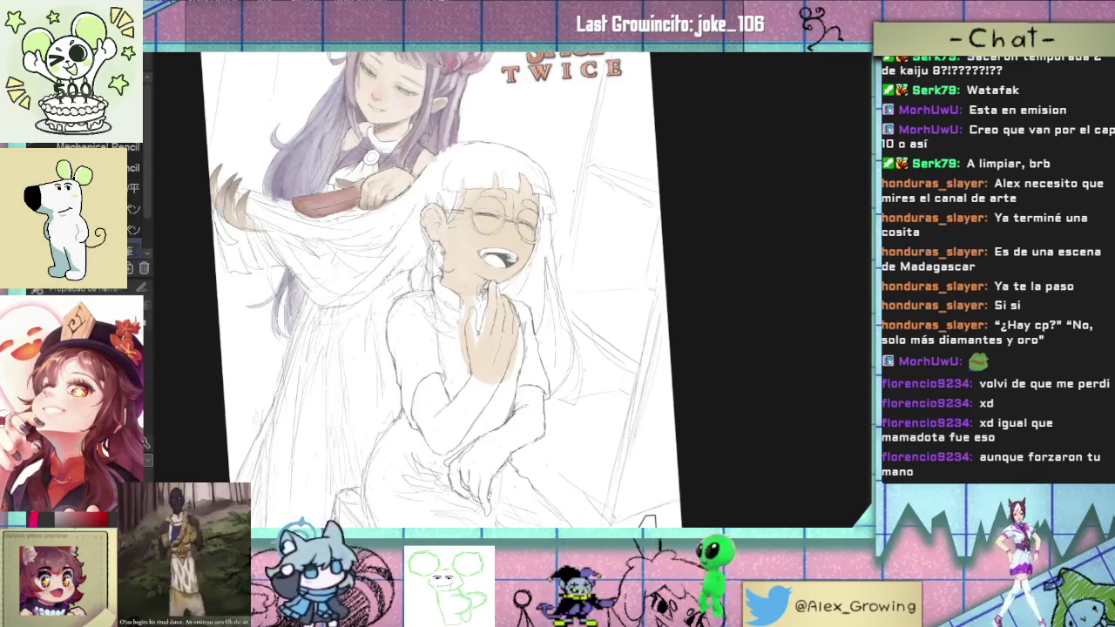
pyautogui.scroll(3, 461, 392)
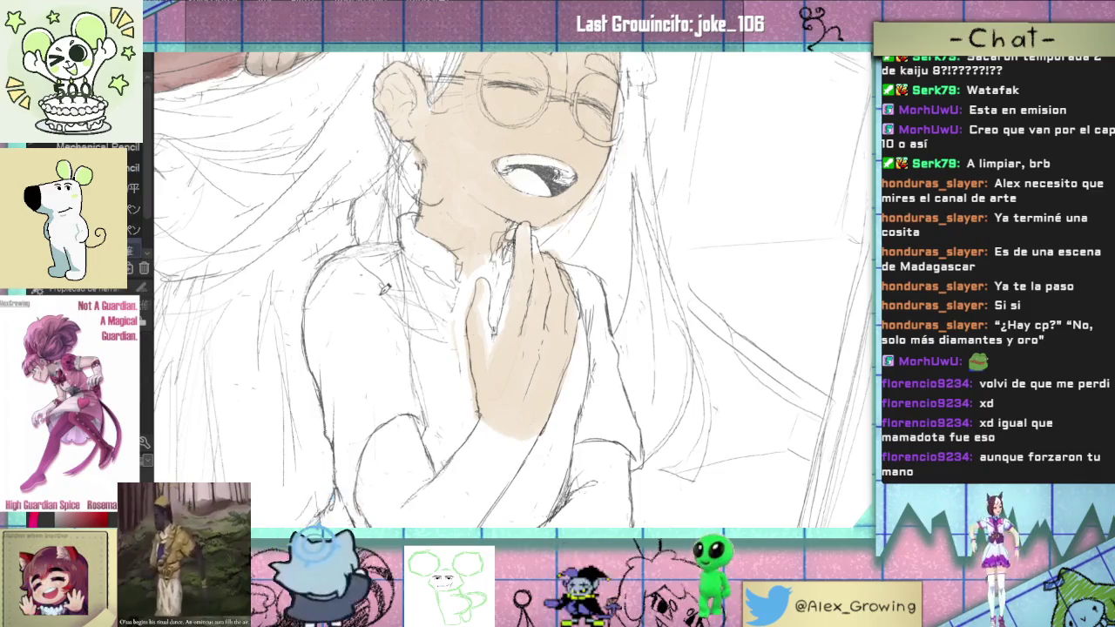
pyautogui.scroll(3, 449, 292)
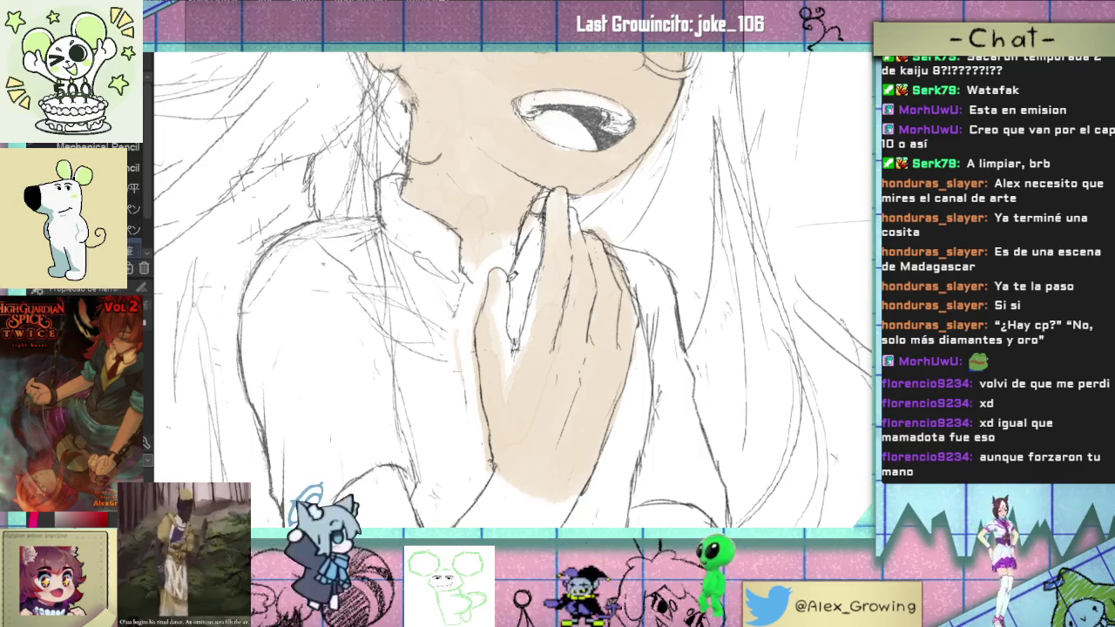
pyautogui.scroll(-3, 518, 335)
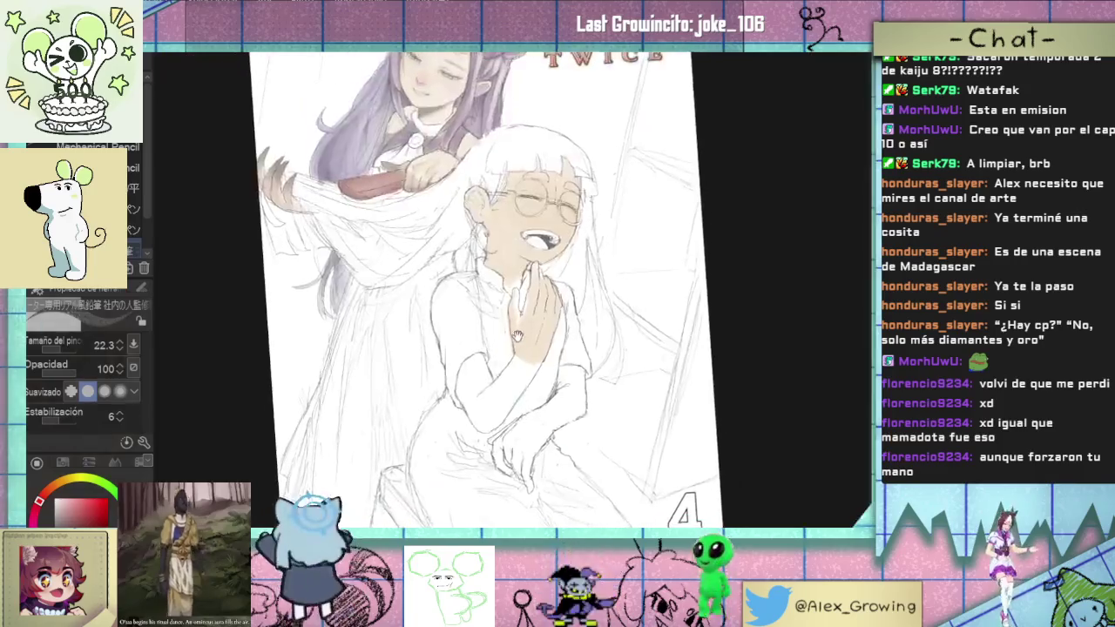
pyautogui.scroll(3, 517, 336)
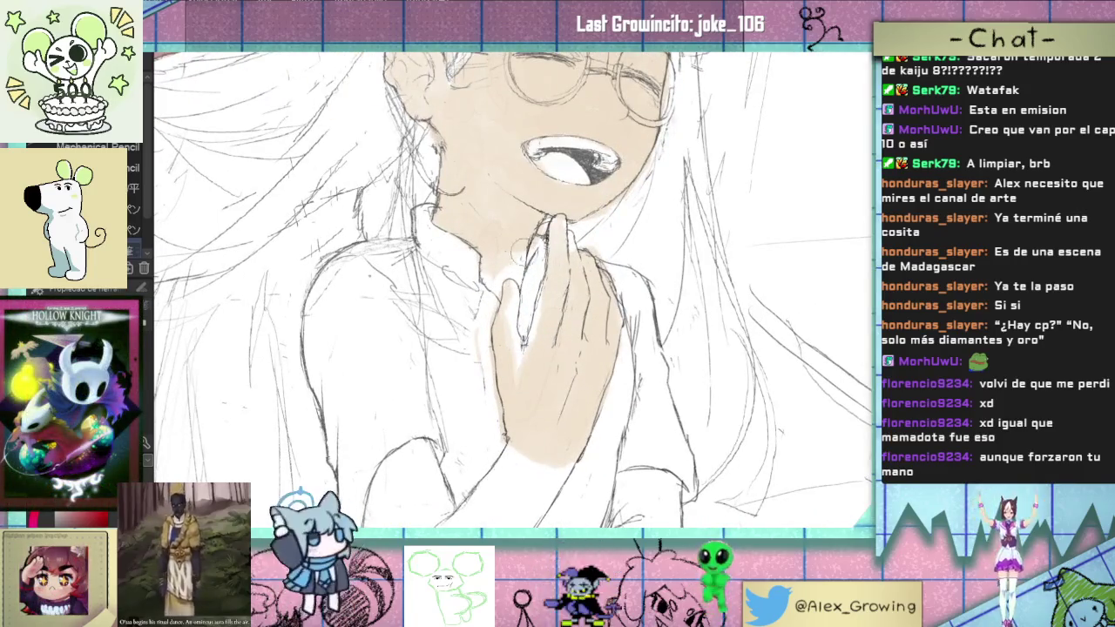
# Step: Zoom in and shift the view onto the laughing girl's face, chin and hand
pyautogui.moveTo(514, 243); pyautogui.dragTo(464, 278)
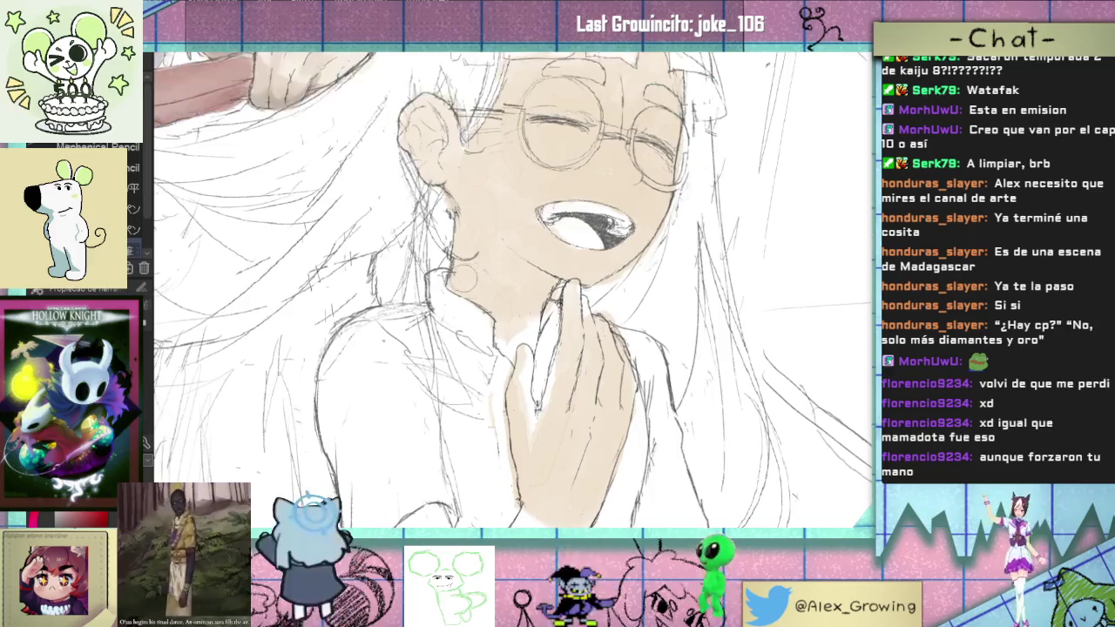
pyautogui.scroll(-3, 494, 279)
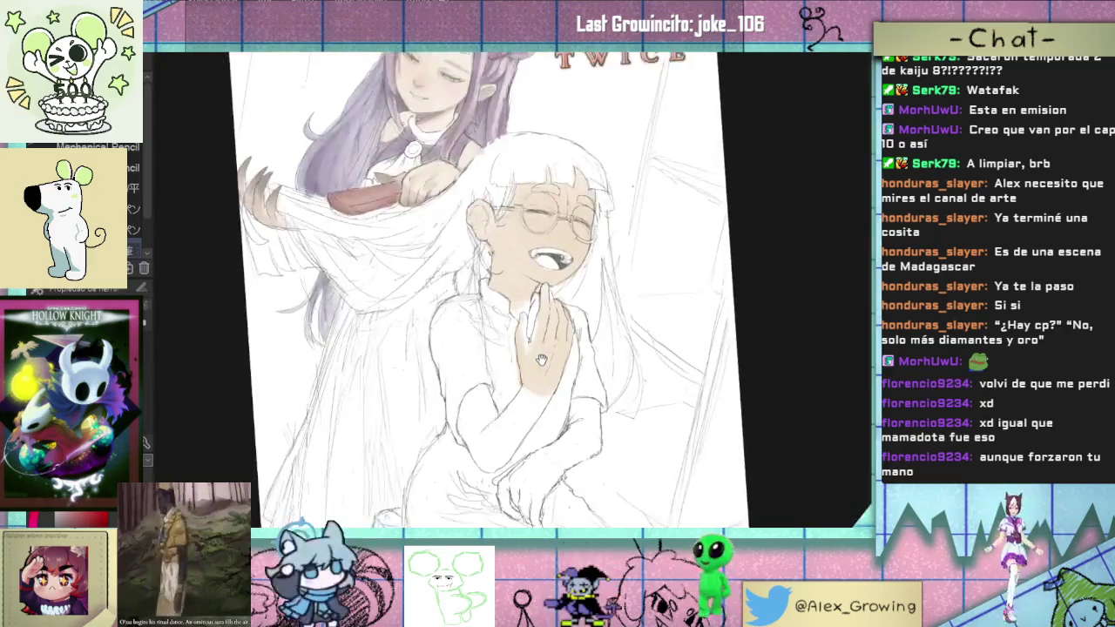
pyautogui.scroll(4, 484, 261)
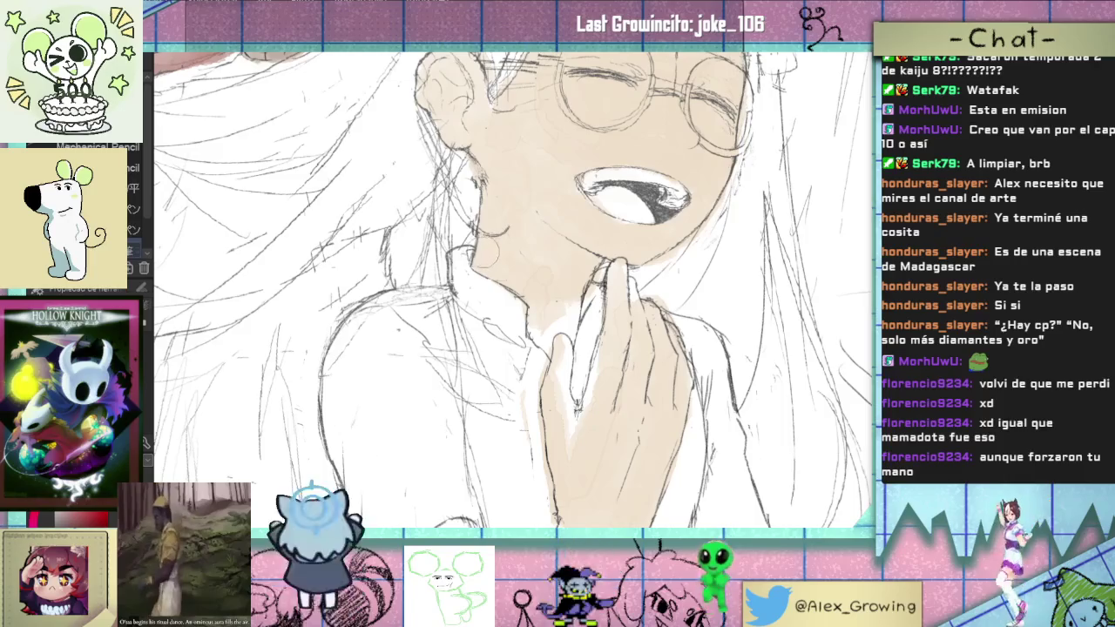
pyautogui.moveTo(526, 293); pyautogui.dragTo(521, 274)
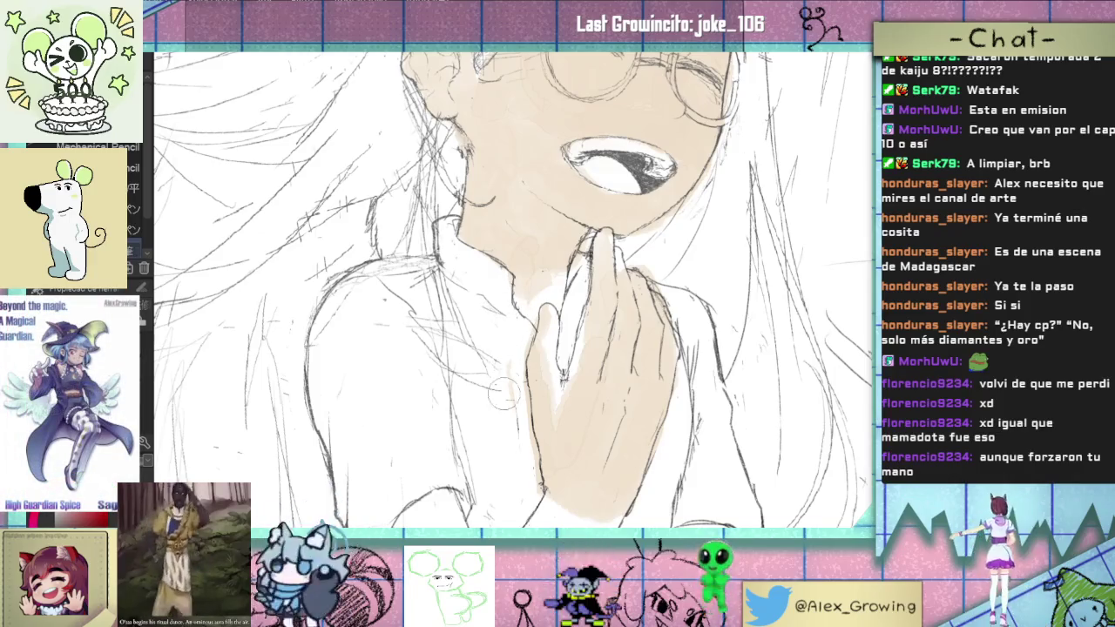
pyautogui.scroll(-3, 507, 374)
pyautogui.scroll(2, 467, 318)
pyautogui.scroll(3, 516, 334)
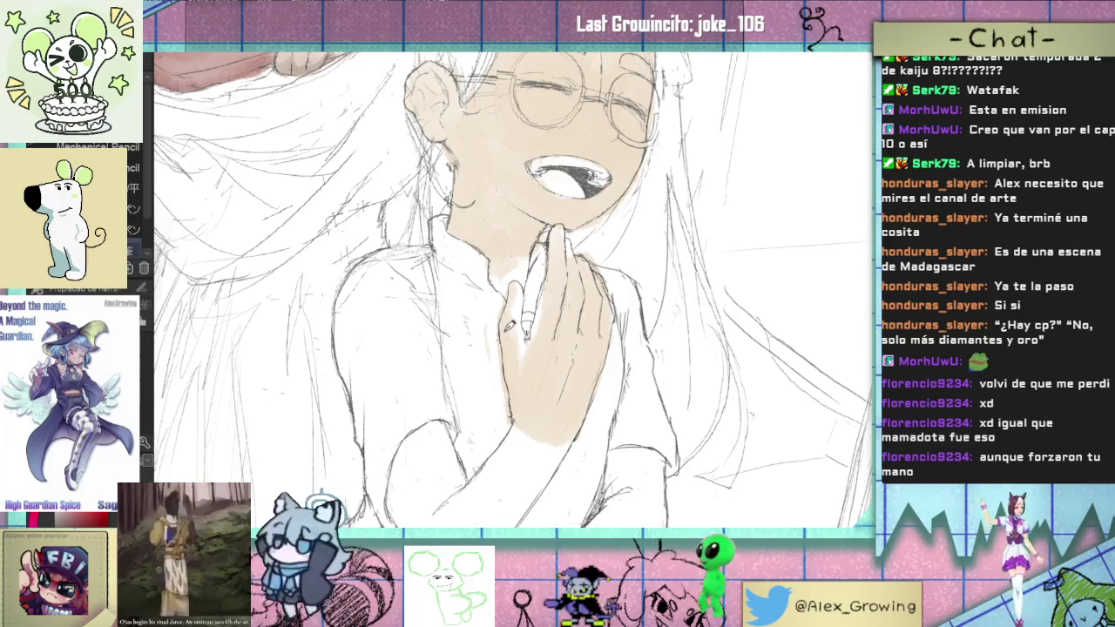
pyautogui.scroll(-3, 509, 325)
pyautogui.scroll(2, 523, 348)
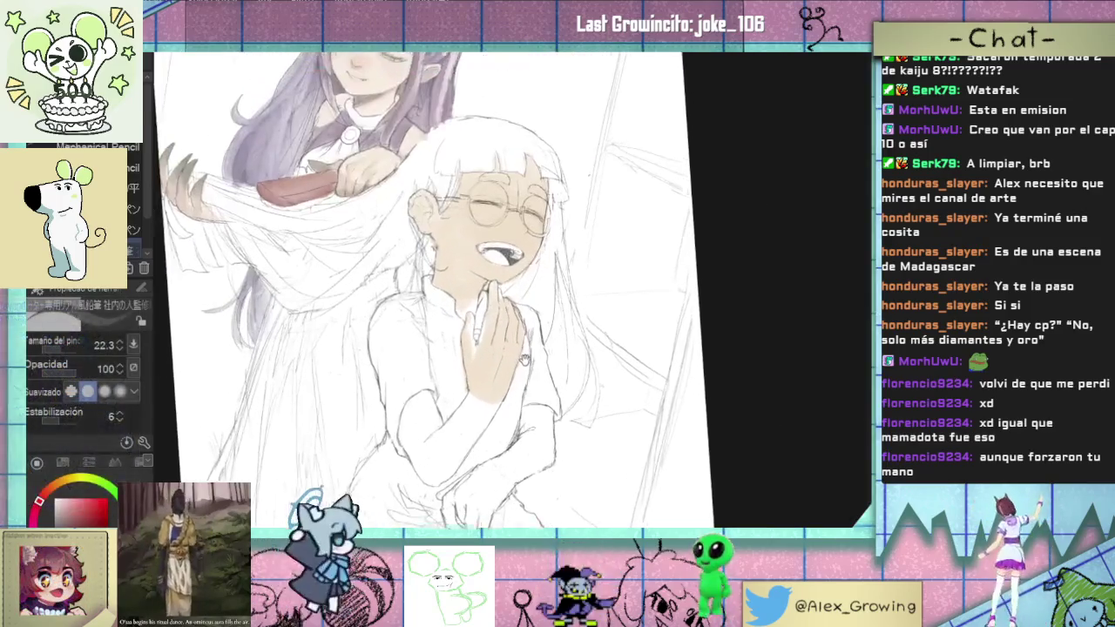
pyautogui.scroll(2, 524, 358)
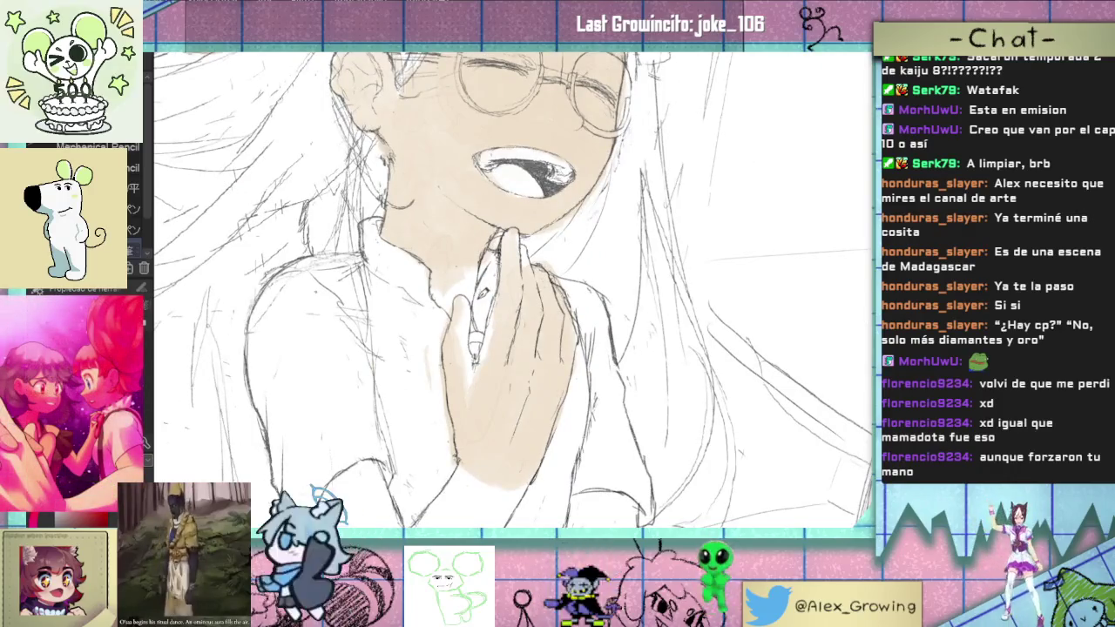
pyautogui.scroll(-3, 485, 296)
pyautogui.scroll(1, 514, 357)
pyautogui.scroll(1, 522, 372)
pyautogui.scroll(1, 522, 372)
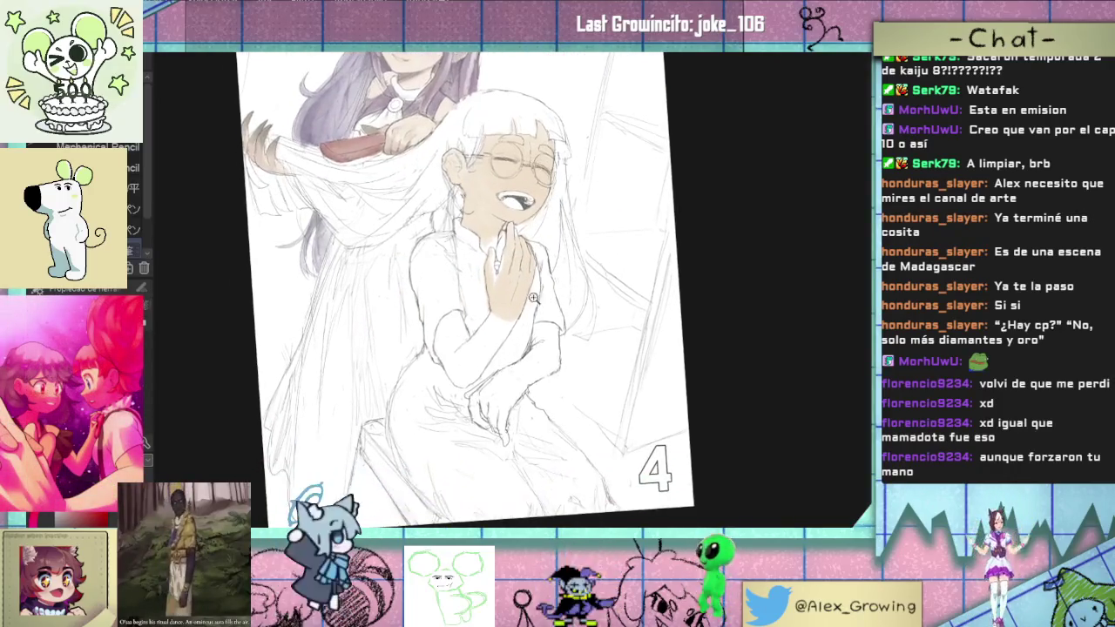
pyautogui.scroll(1, 423, 361)
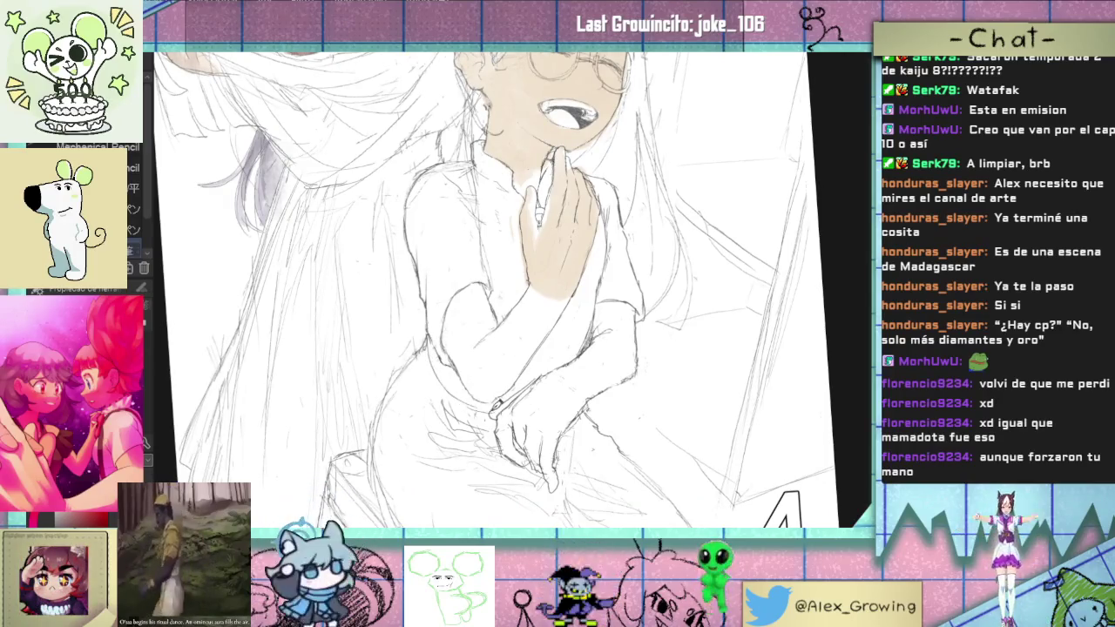
pyautogui.scroll(-3, 540, 409)
pyautogui.scroll(1, 555, 418)
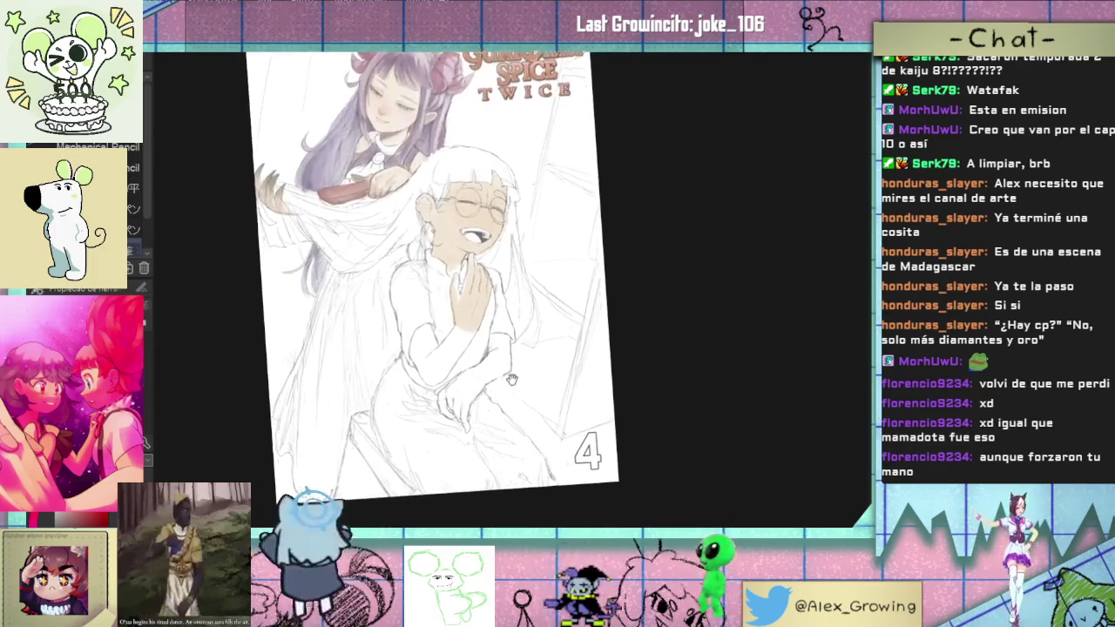
pyautogui.scroll(1, 485, 389)
pyautogui.scroll(1, 485, 389)
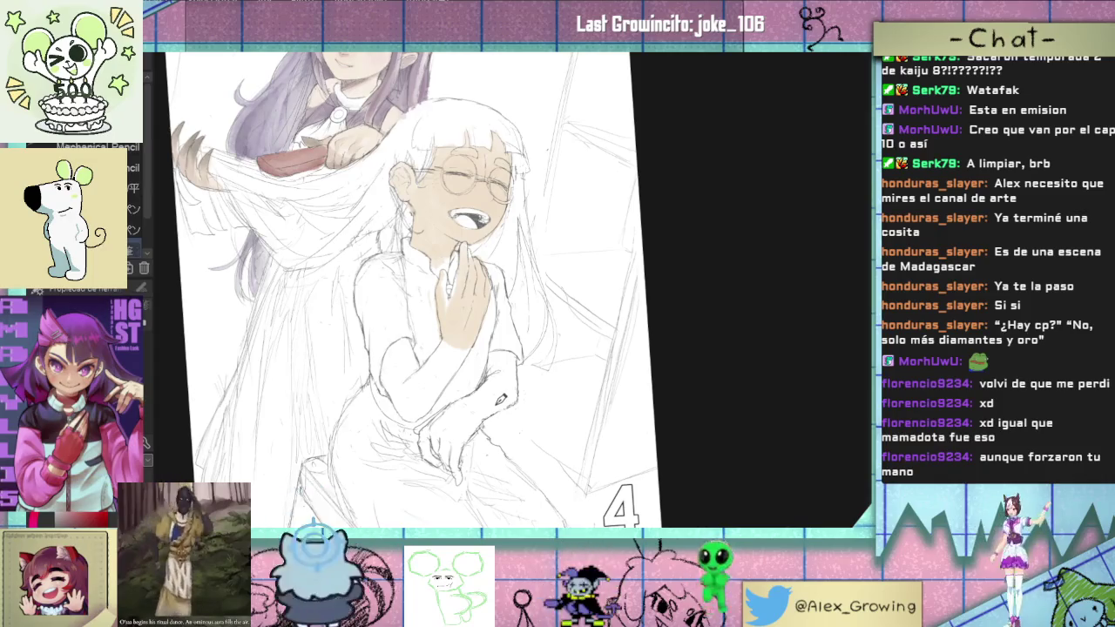
# Step: Pan to bring the horned girl's head and the title into view, zooming closer
pyautogui.moveTo(503, 399); pyautogui.dragTo(515, 434)
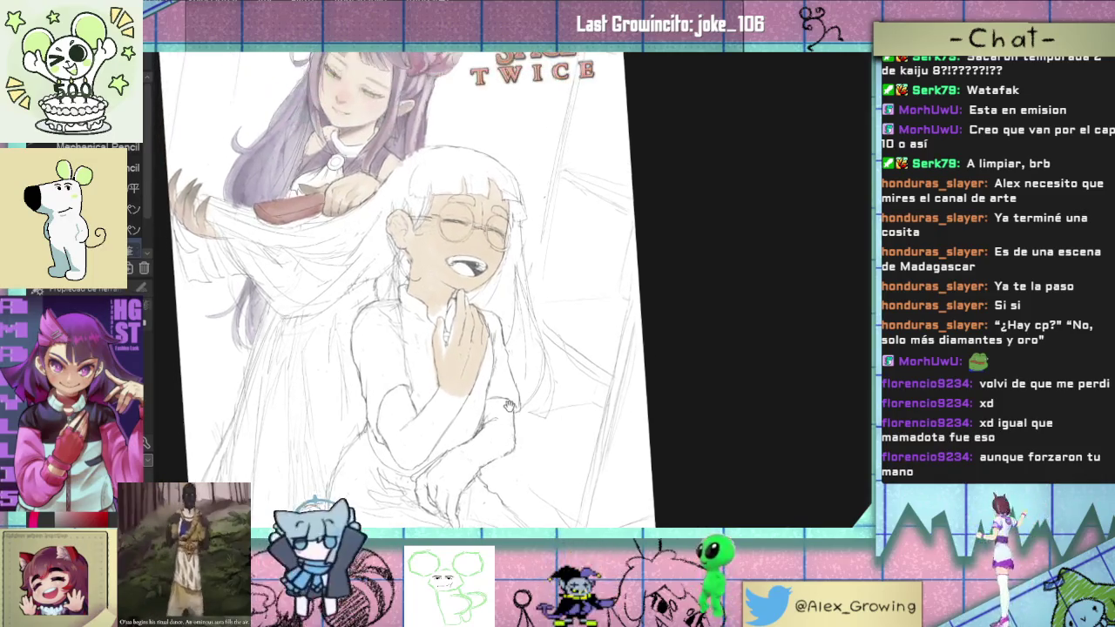
pyautogui.moveTo(516, 433); pyautogui.dragTo(517, 400)
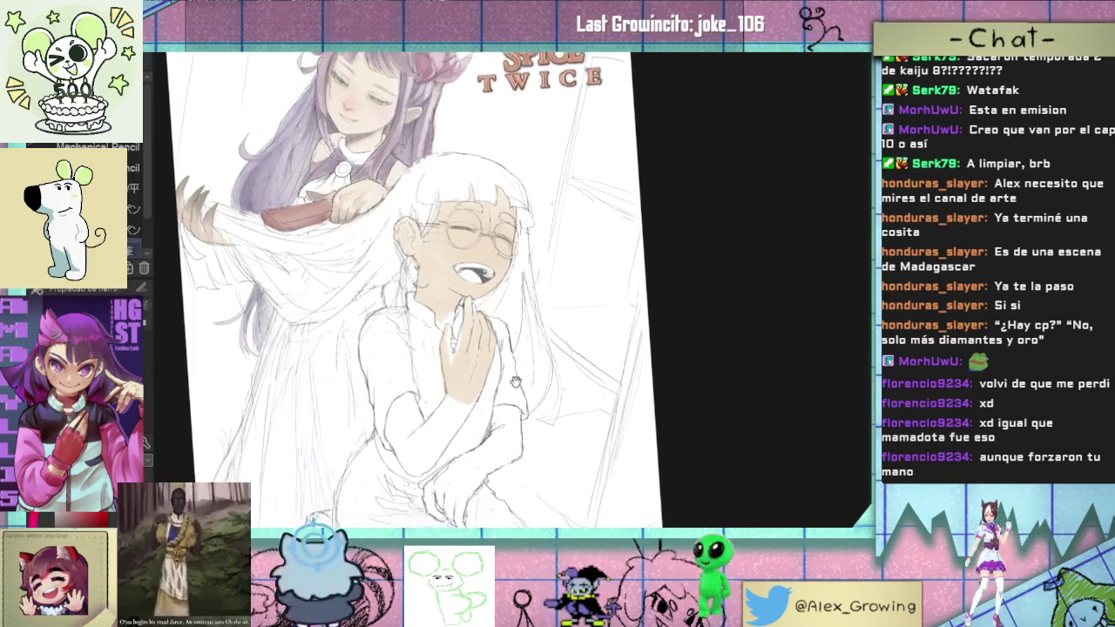
pyautogui.scroll(-3, 518, 400)
pyautogui.scroll(1, 523, 392)
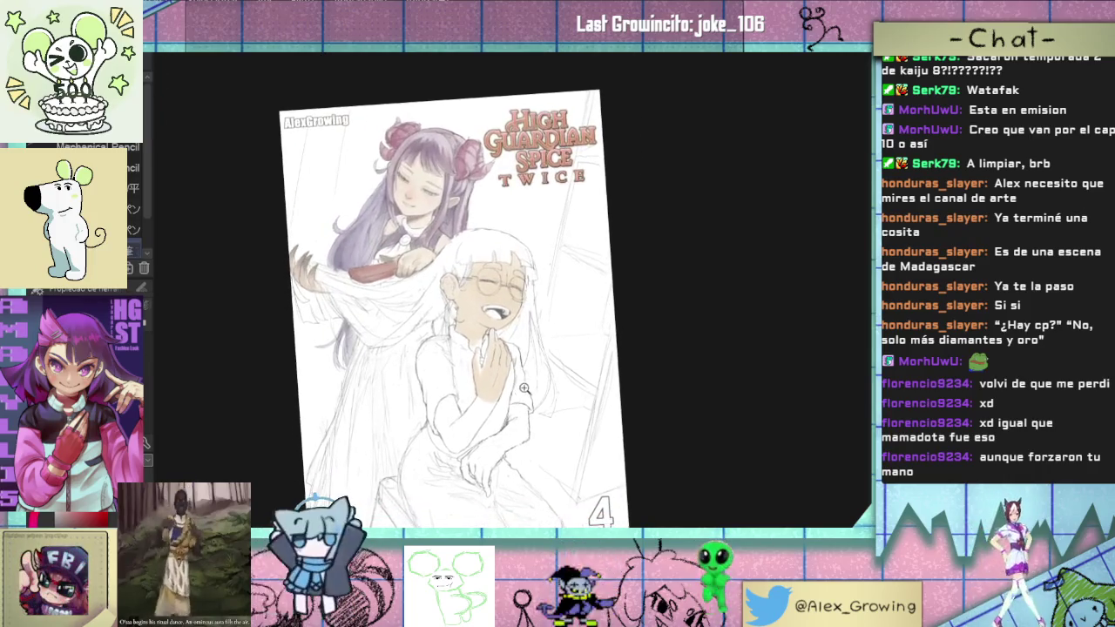
pyautogui.scroll(1, 526, 388)
pyautogui.scroll(1, 526, 388)
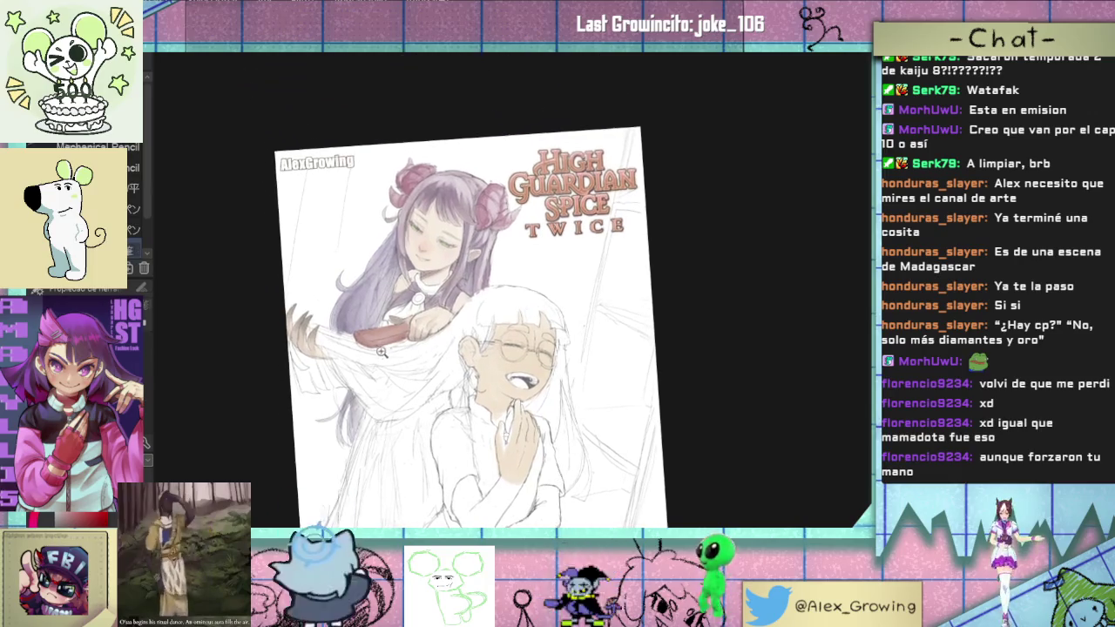
pyautogui.scroll(3, 462, 331)
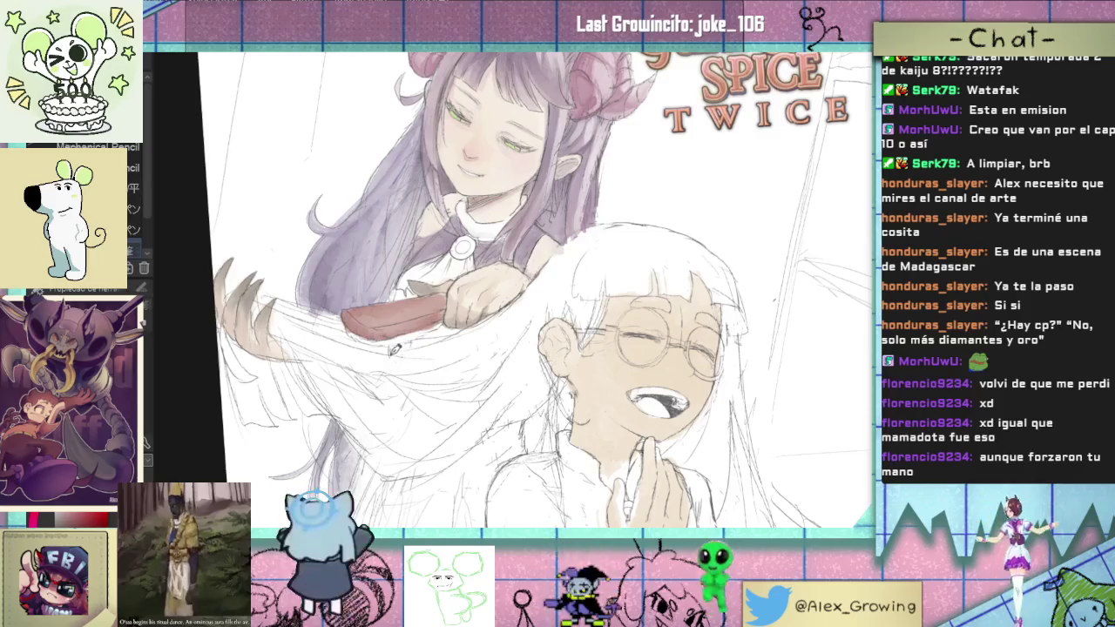
# Step: Nudge the view around both girls and zoom out to see the whole cover page
pyautogui.moveTo(402, 350); pyautogui.dragTo(456, 370)
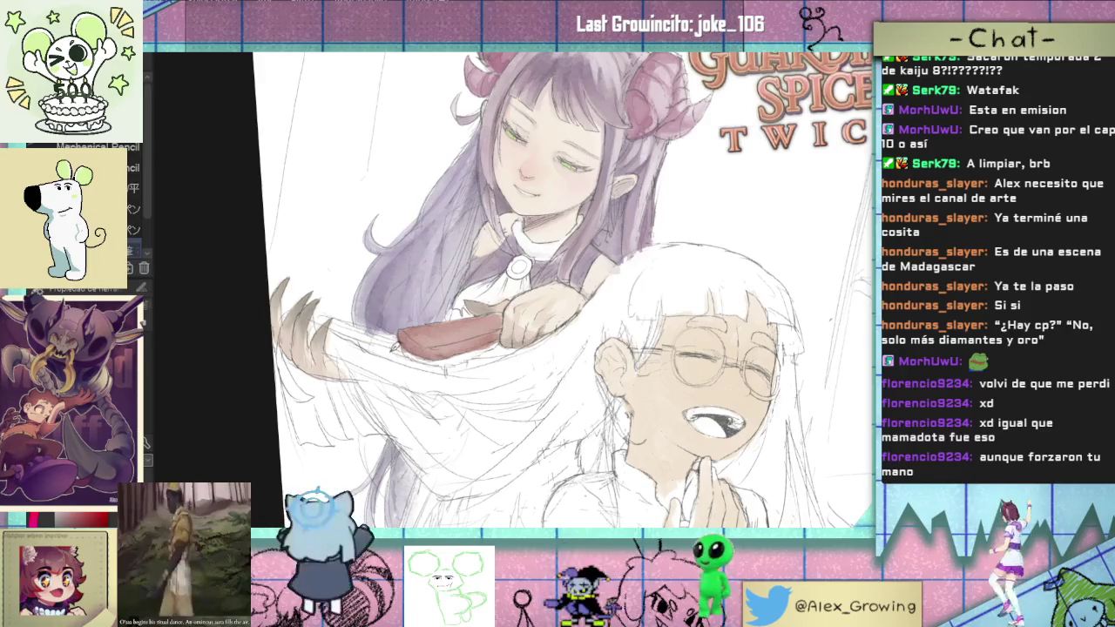
pyautogui.moveTo(462, 367); pyautogui.dragTo(437, 342)
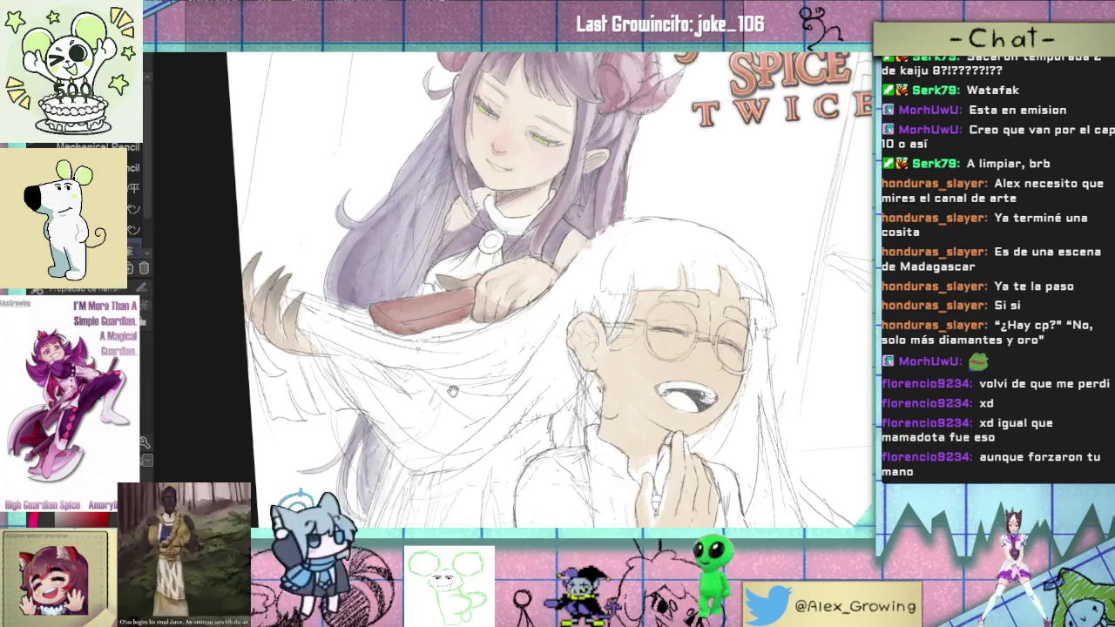
pyautogui.moveTo(452, 392); pyautogui.dragTo(459, 395)
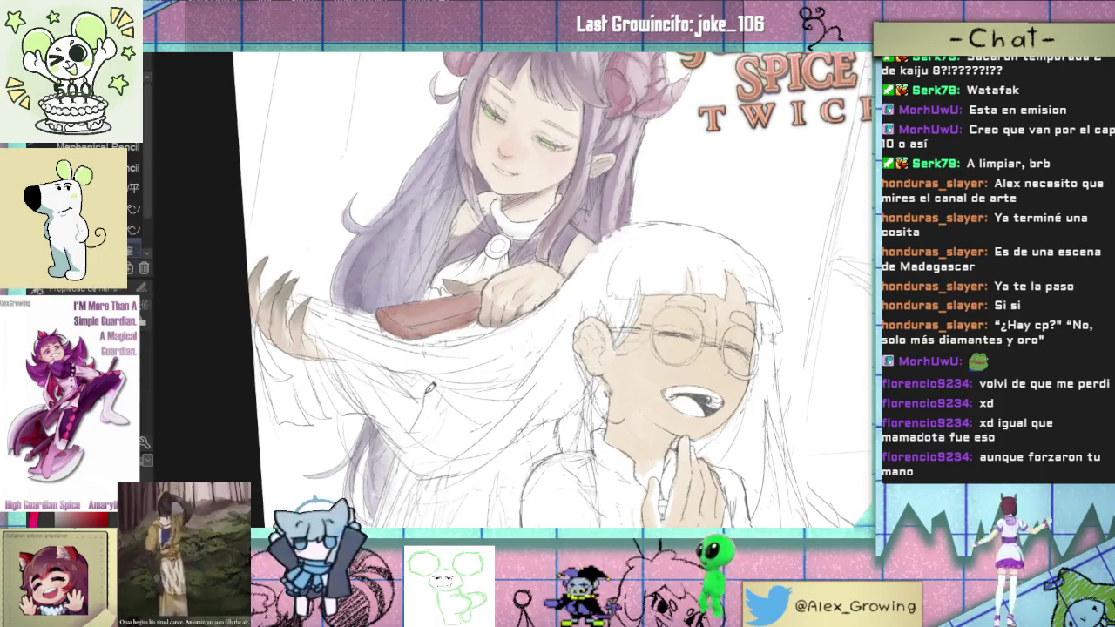
pyautogui.scroll(-3, 431, 388)
pyautogui.moveTo(430, 387); pyautogui.dragTo(502, 307)
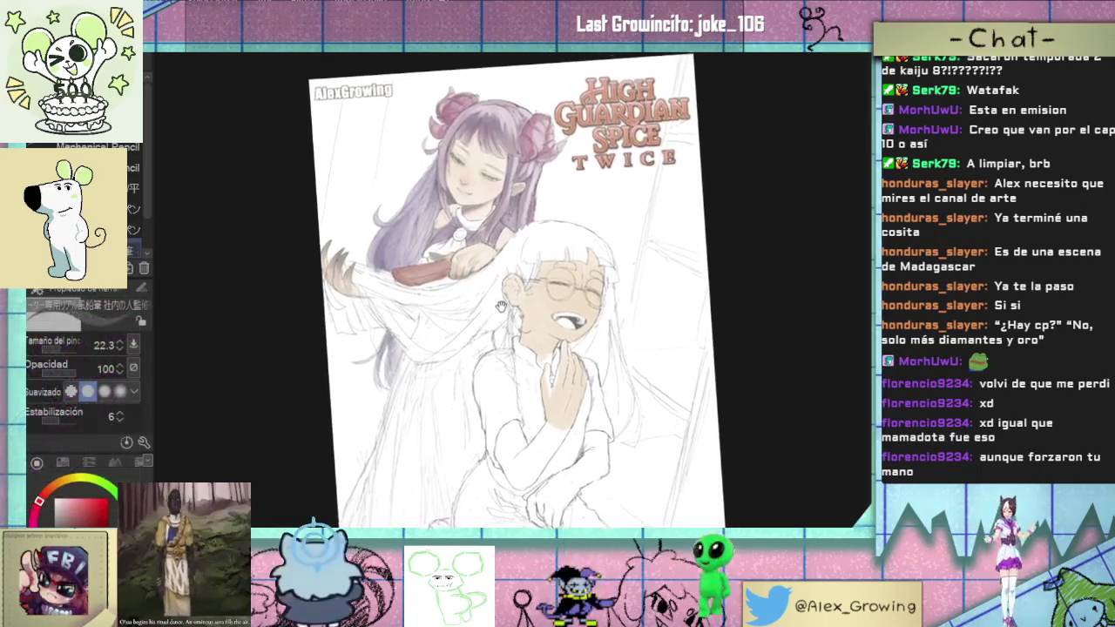
pyautogui.scroll(3, 423, 309)
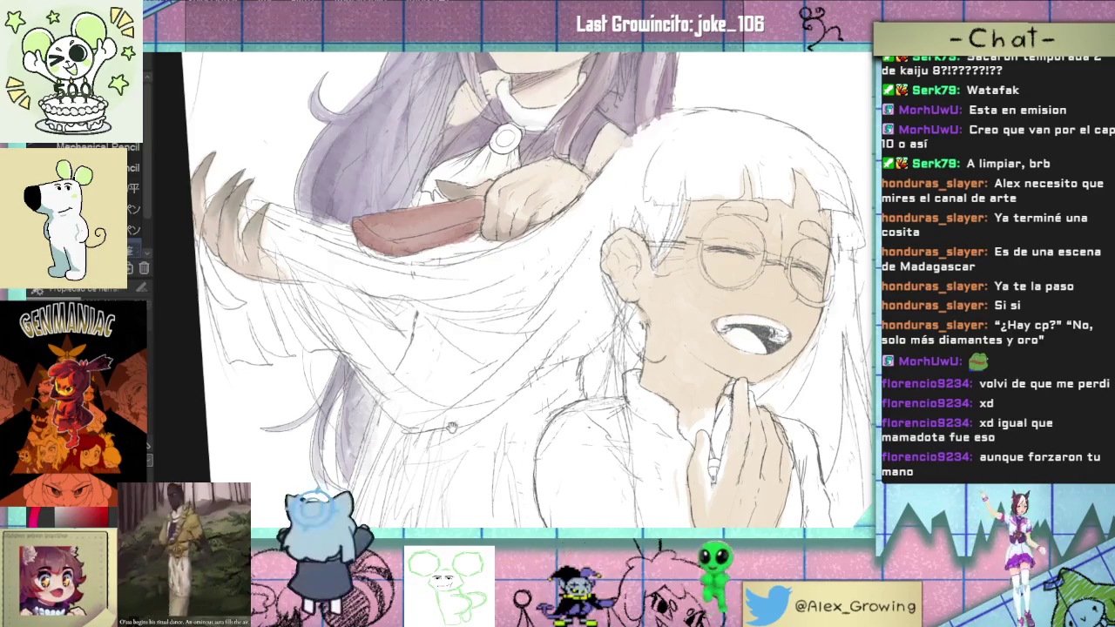
# Step: Lighten the hair strokes beside the white-haired girl's ear, then fit the drawing in view
pyautogui.moveTo(452, 426); pyautogui.dragTo(505, 474)
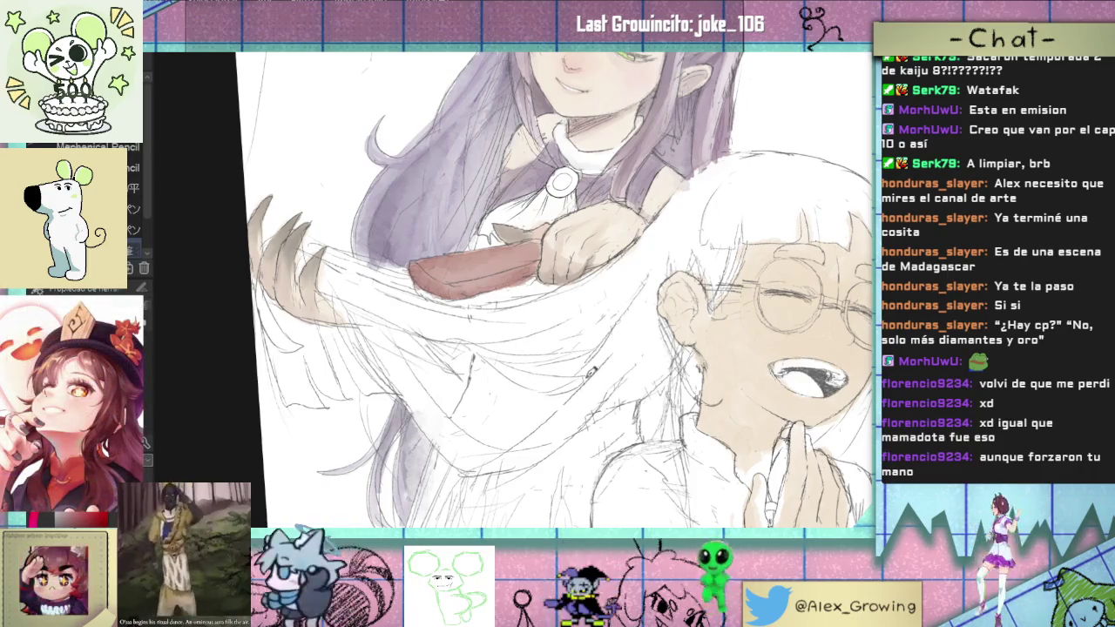
pyautogui.moveTo(596, 368)
pyautogui.mouseDown()
pyautogui.moveTo(615, 372)
pyautogui.moveTo(547, 289)
pyautogui.moveTo(544, 342)
pyautogui.mouseUp()
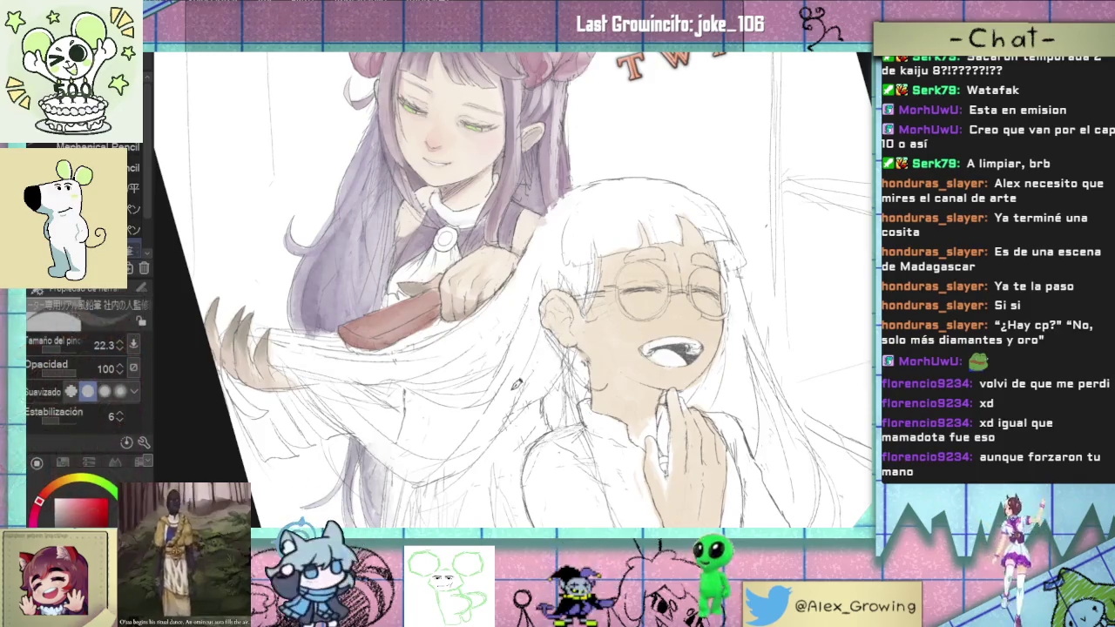
pyautogui.moveTo(545, 306); pyautogui.dragTo(537, 349)
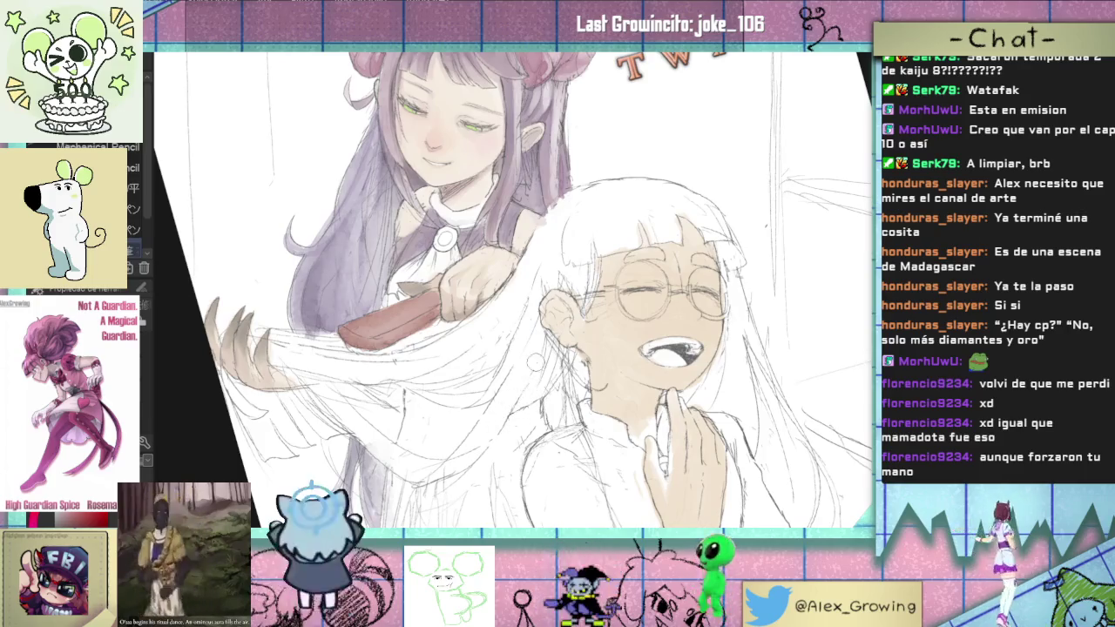
pyautogui.hotkey('ctrl', '0')
pyautogui.scroll(5, 550, 360)
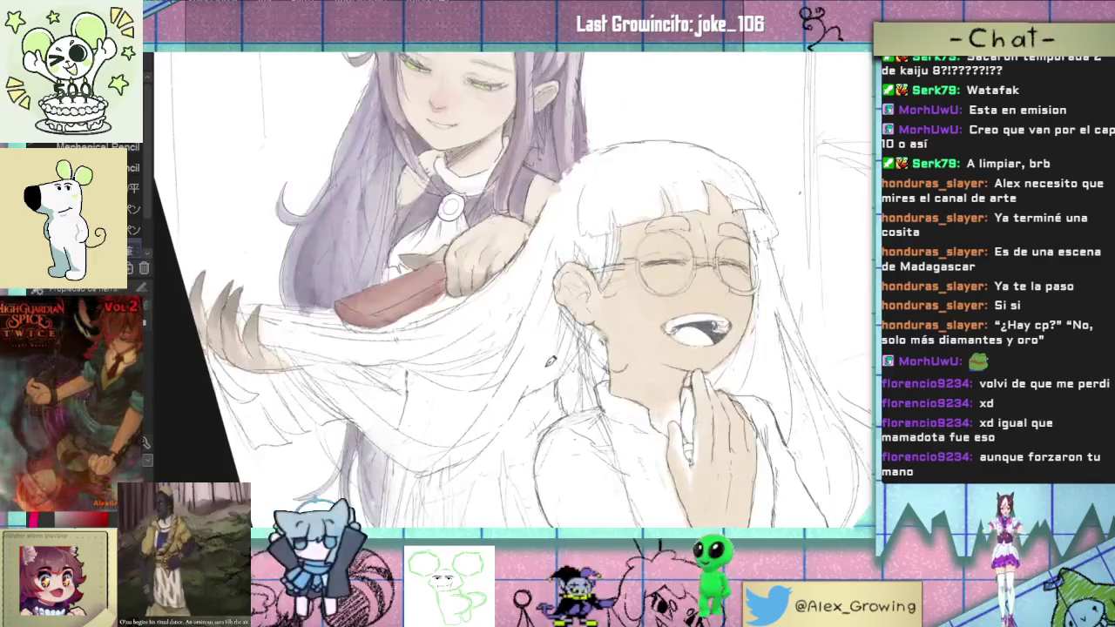
pyautogui.hotkey('ctrl', '0')
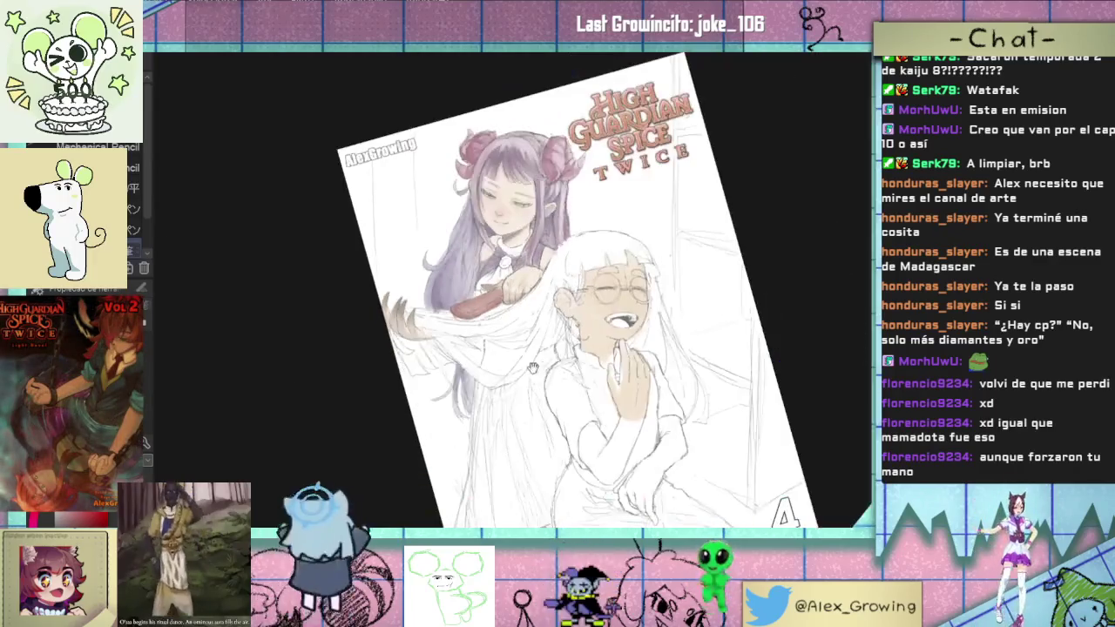
pyautogui.scroll(5, 592, 300)
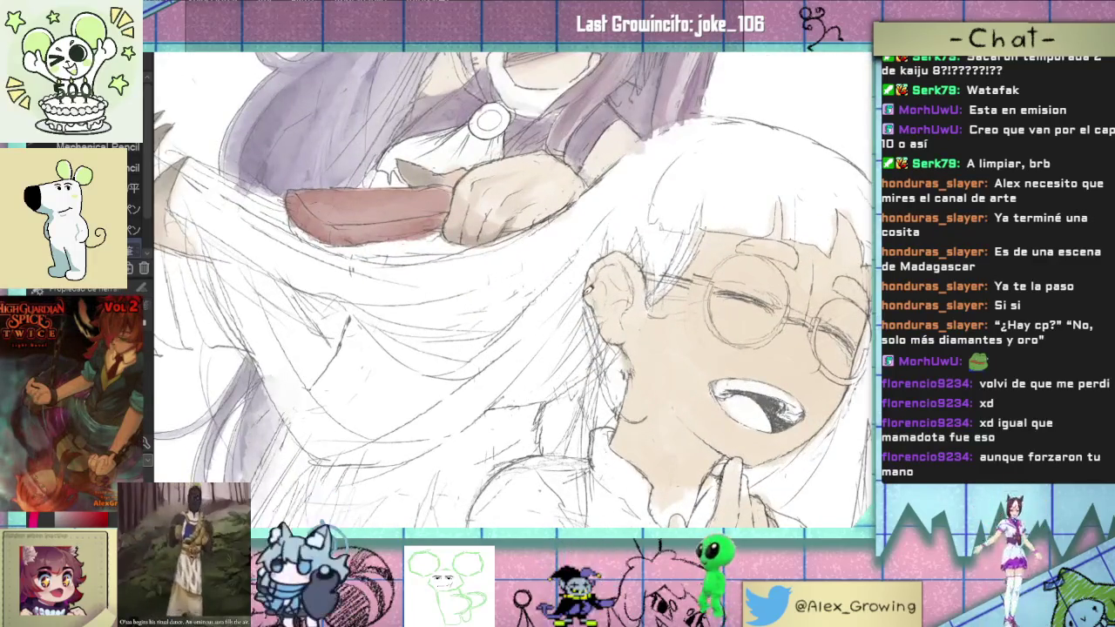
pyautogui.scroll(-3, 592, 299)
pyautogui.scroll(2, 593, 310)
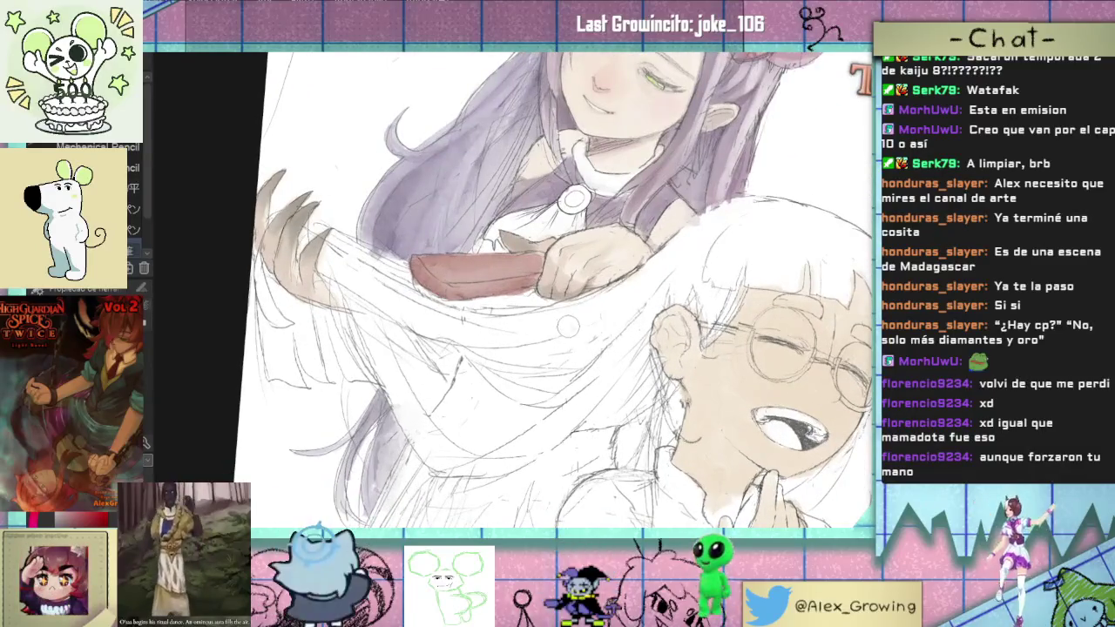
pyautogui.moveTo(592, 310); pyautogui.dragTo(500, 344)
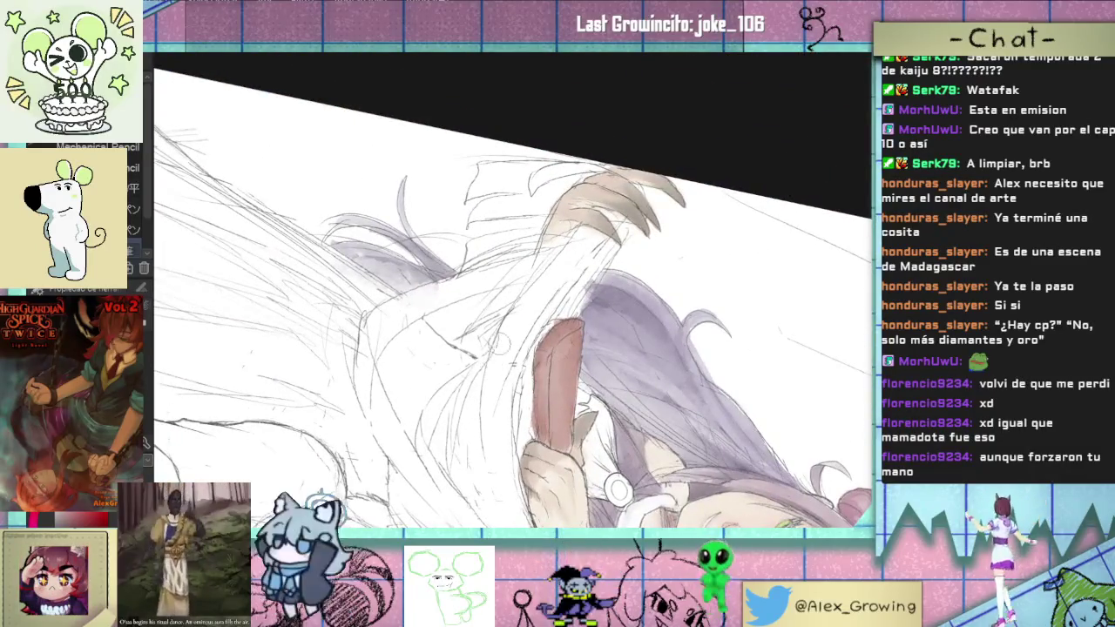
pyautogui.moveTo(499, 316)
pyautogui.mouseDown()
pyautogui.moveTo(494, 374)
pyautogui.moveTo(523, 296)
pyautogui.mouseUp()
pyautogui.scroll(2, 494, 374)
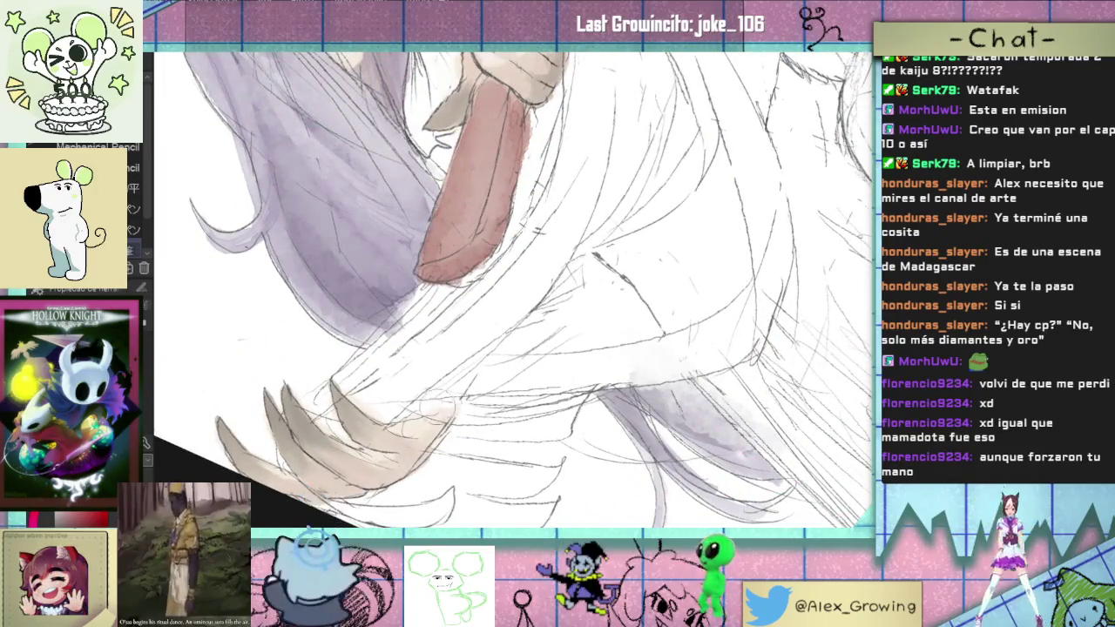
pyautogui.moveTo(591, 415)
pyautogui.mouseDown()
pyautogui.moveTo(558, 407)
pyautogui.moveTo(529, 443)
pyautogui.mouseUp()
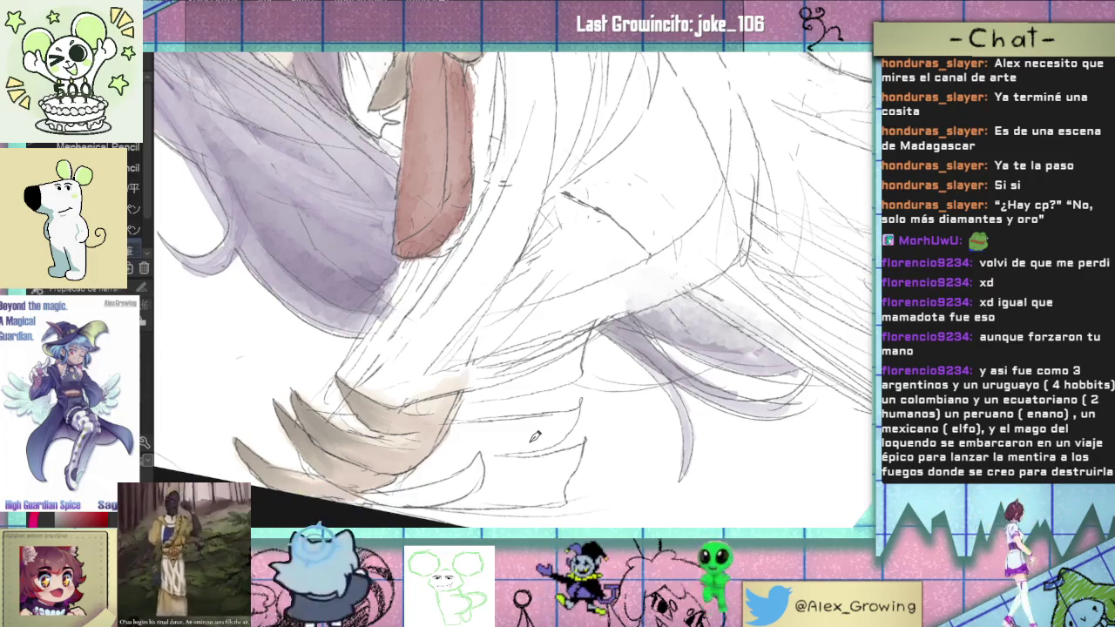
pyautogui.moveTo(535, 438); pyautogui.dragTo(487, 366)
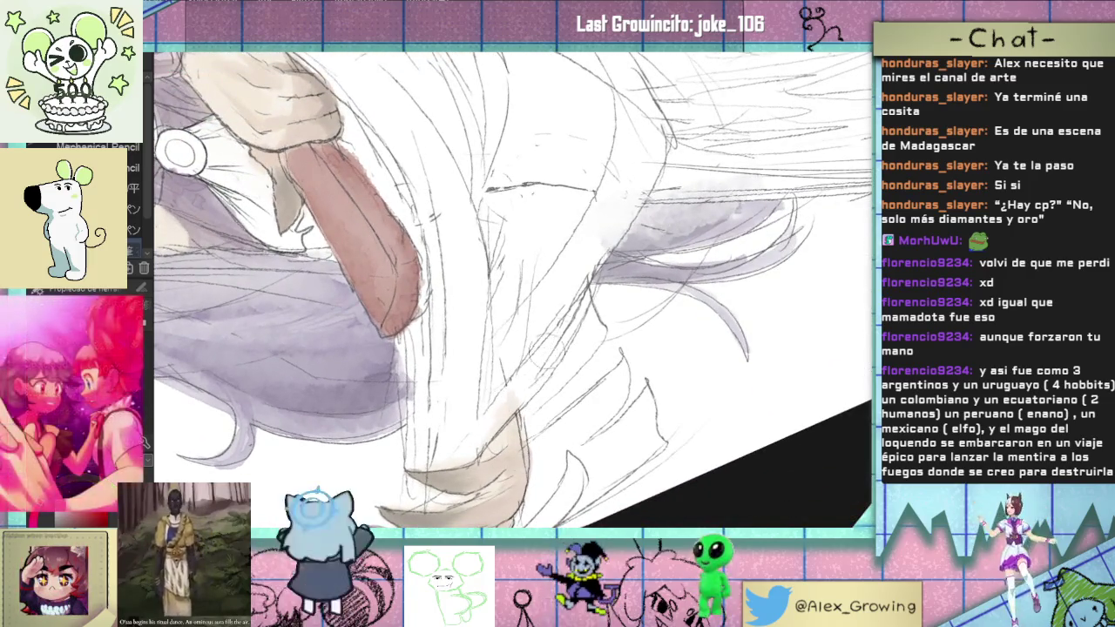
pyautogui.moveTo(571, 322)
pyautogui.mouseDown()
pyautogui.moveTo(650, 341)
pyautogui.moveTo(593, 340)
pyautogui.mouseUp()
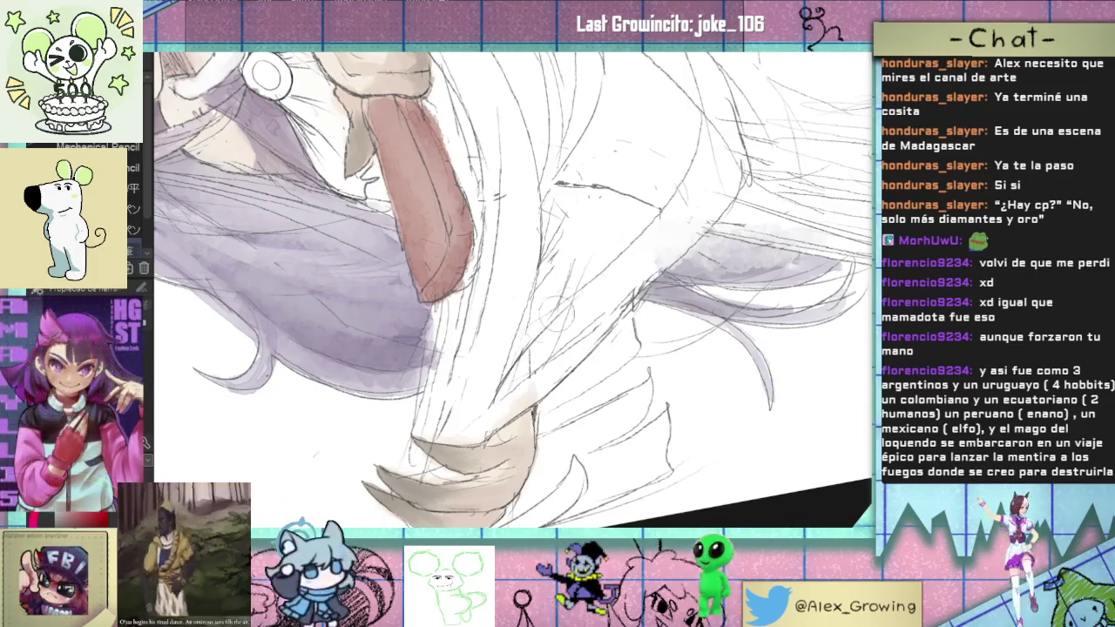
pyautogui.hotkey('ctrl', '0')
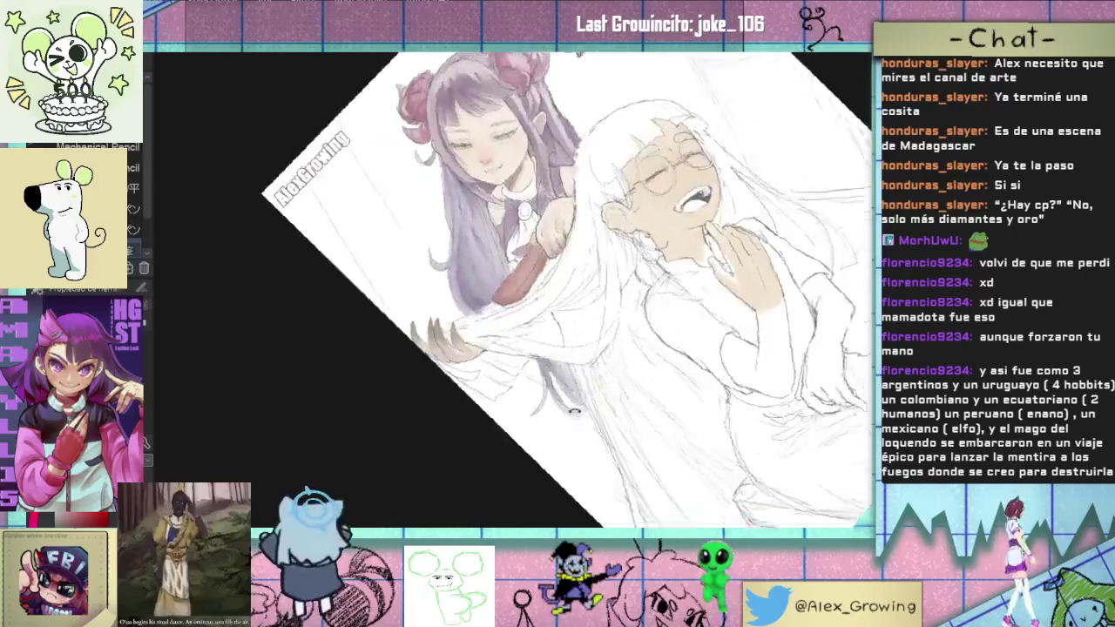
pyautogui.scroll(2, 485, 276)
pyautogui.scroll(5, 485, 276)
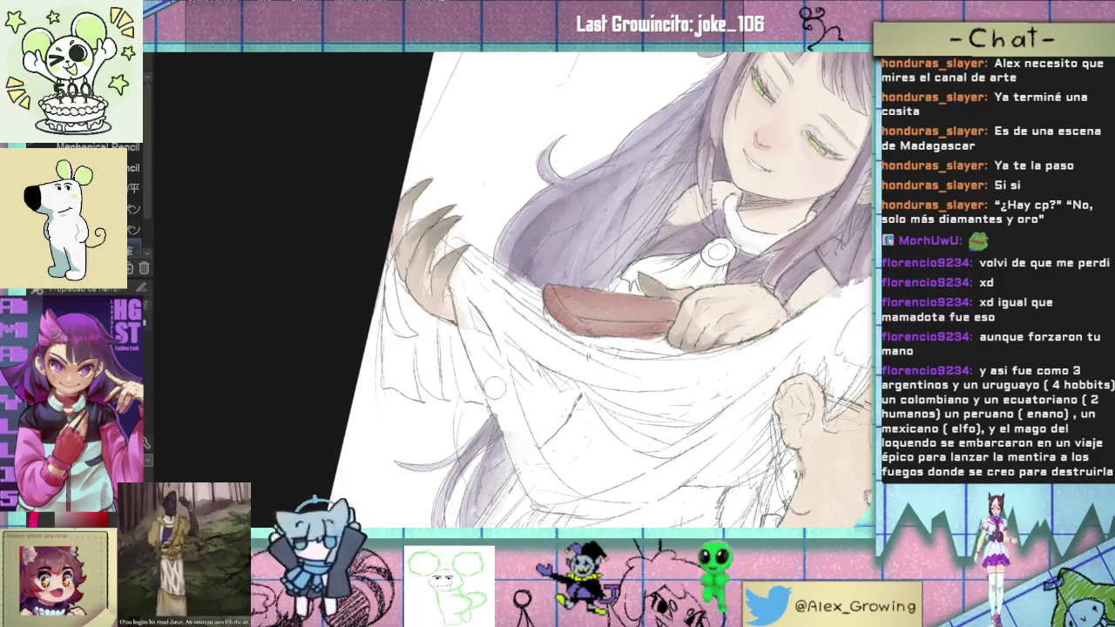
pyautogui.scroll(-5, 484, 347)
pyautogui.moveTo(484, 346)
pyautogui.mouseDown()
pyautogui.moveTo(667, 267)
pyautogui.moveTo(626, 301)
pyautogui.mouseUp()
pyautogui.scroll(2, 667, 267)
pyautogui.scroll(-3, 631, 309)
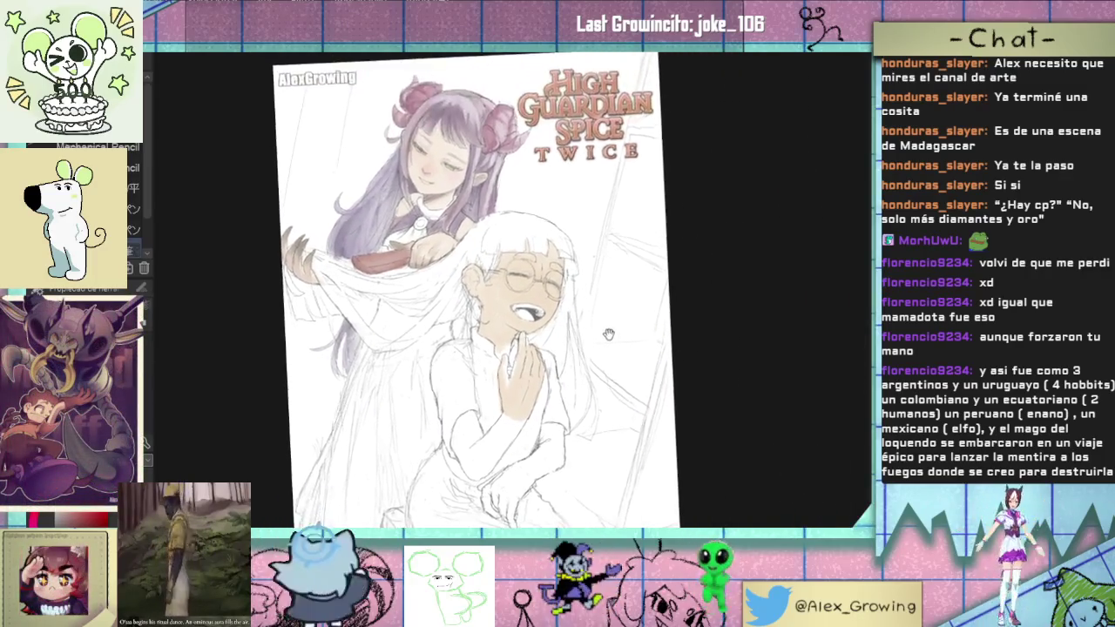
pyautogui.scroll(1, 616, 294)
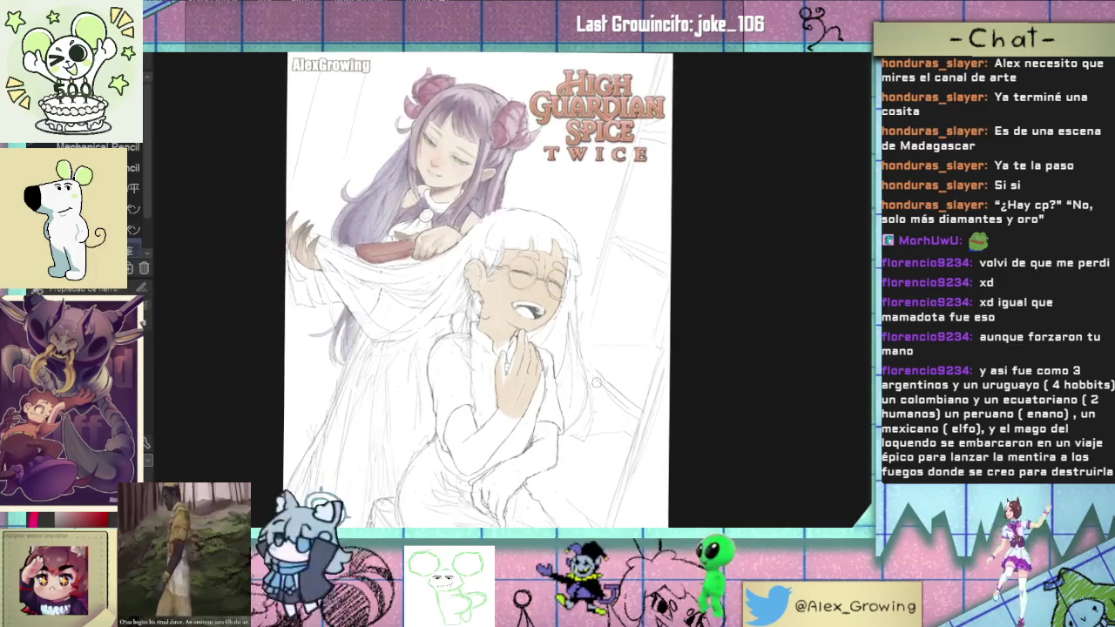
pyautogui.scroll(1, 590, 437)
pyautogui.scroll(1, 592, 427)
pyautogui.scroll(1, 601, 400)
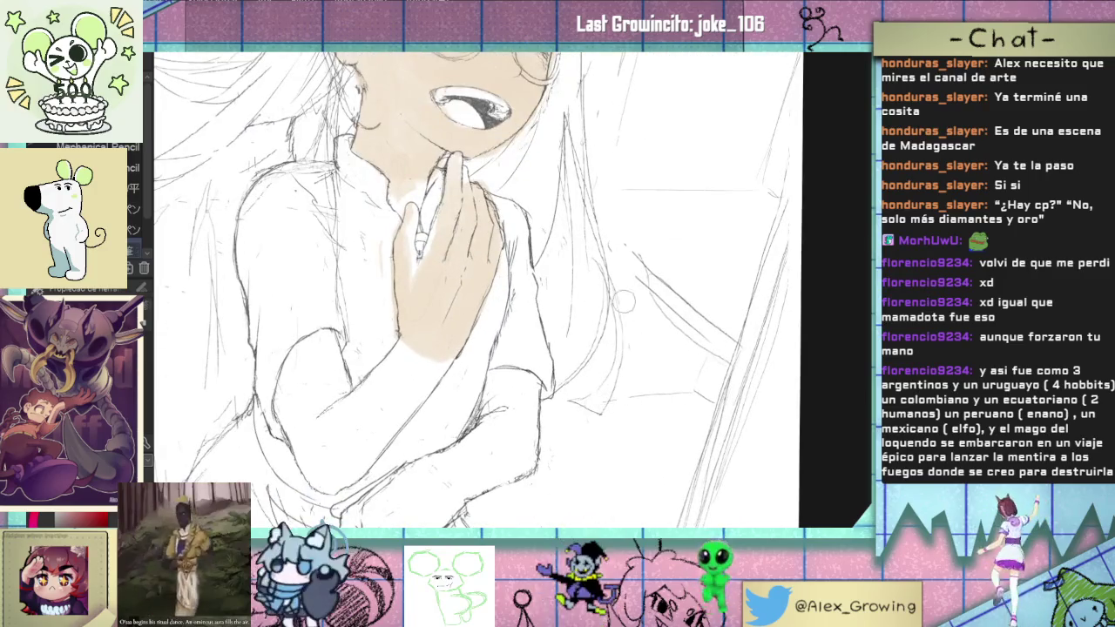
pyautogui.scroll(-3, 624, 301)
pyautogui.scroll(-1, 615, 349)
pyautogui.scroll(-1, 611, 365)
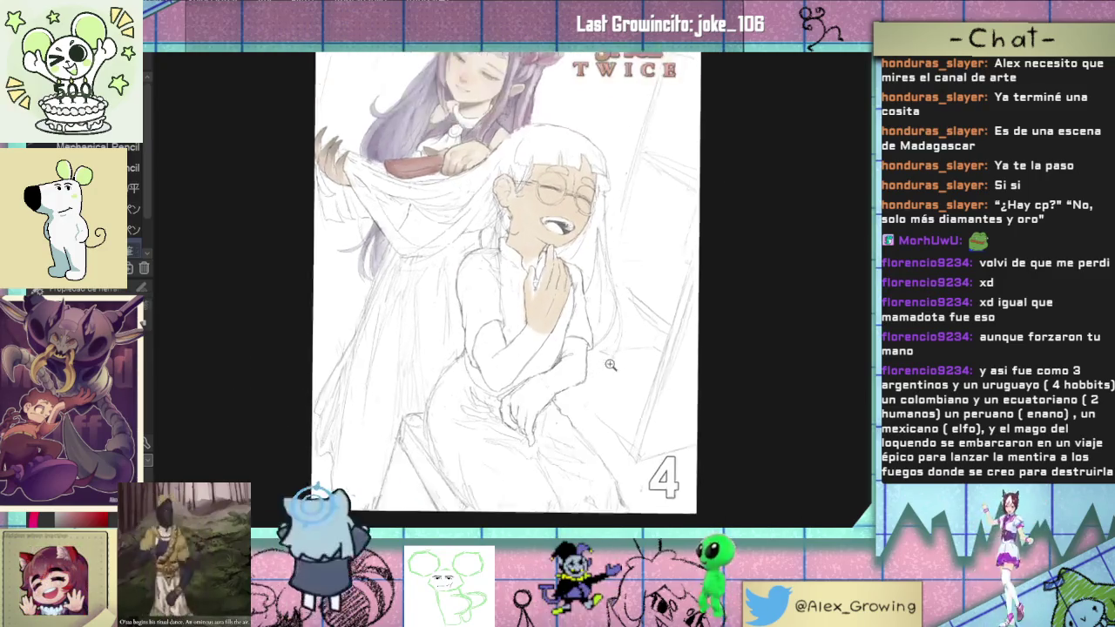
pyautogui.scroll(-1, 611, 365)
pyautogui.scroll(1, 419, 318)
pyautogui.scroll(1, 413, 313)
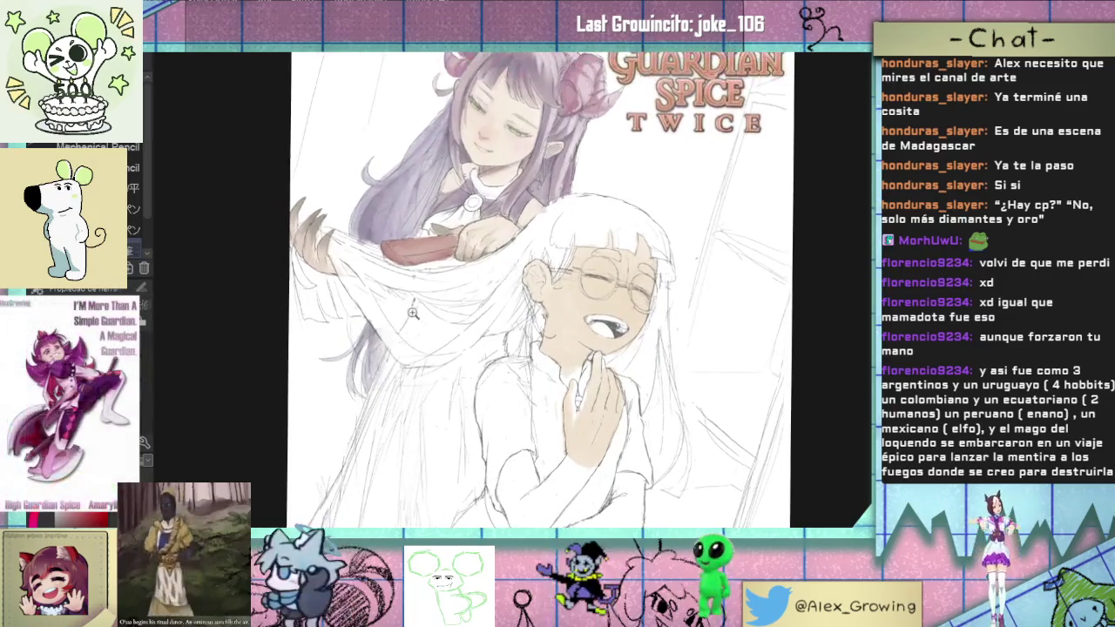
pyautogui.scroll(1, 413, 313)
pyautogui.scroll(-2, 431, 312)
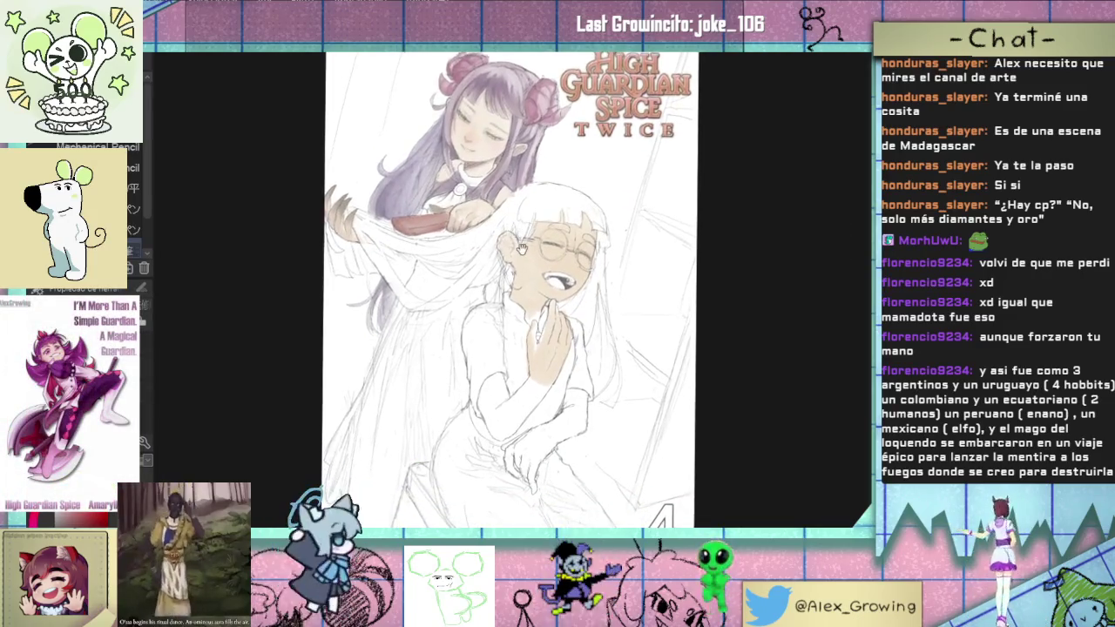
pyautogui.scroll(1, 471, 301)
pyautogui.scroll(-1, 507, 288)
pyautogui.scroll(1, 507, 287)
pyautogui.scroll(3, 488, 292)
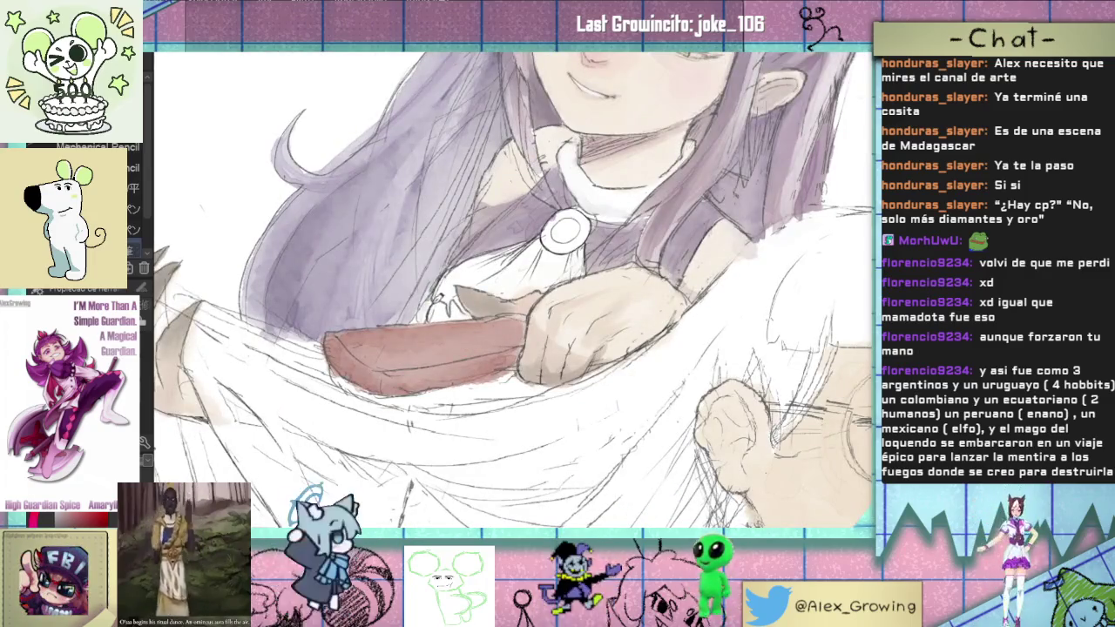
pyautogui.scroll(-2, 470, 216)
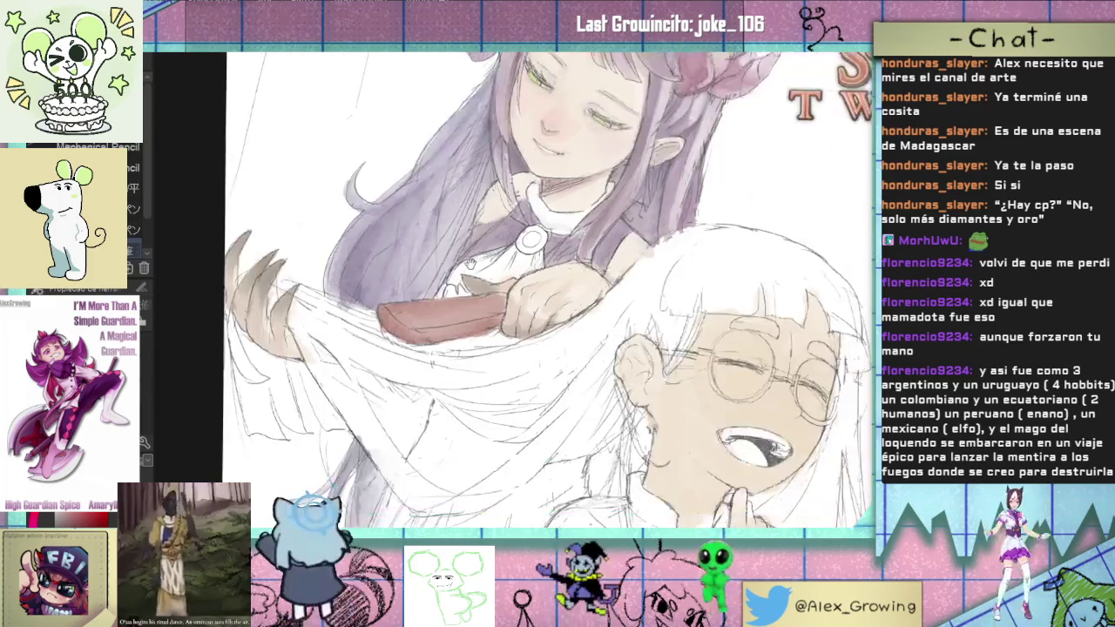
pyautogui.scroll(1, 448, 316)
pyautogui.scroll(-3, 444, 321)
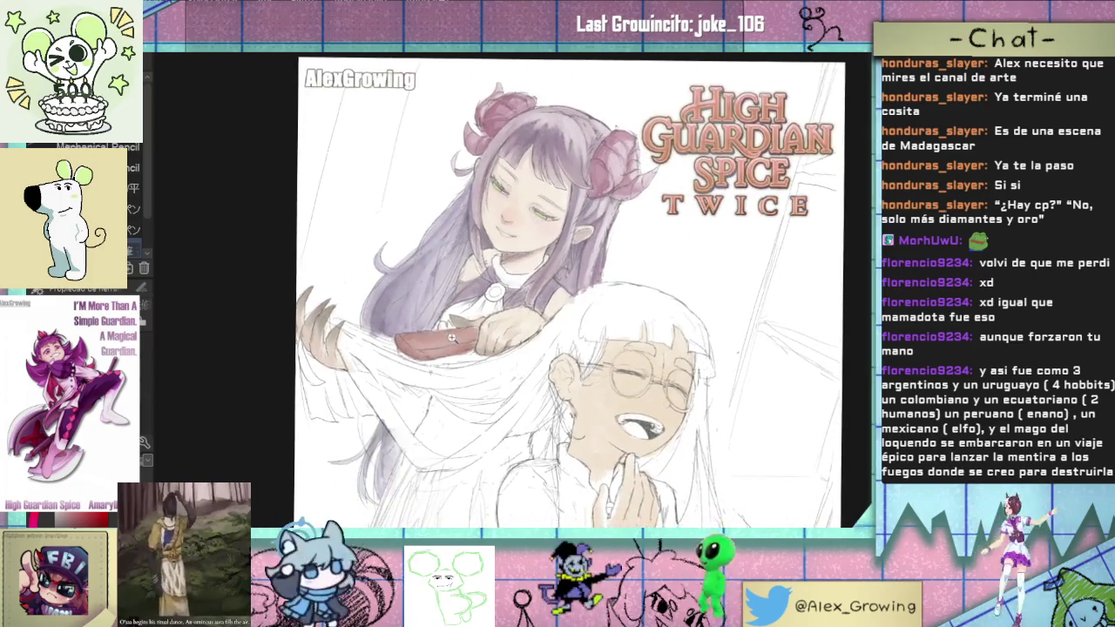
pyautogui.scroll(3, 440, 335)
pyautogui.scroll(-1, 439, 338)
pyautogui.scroll(-2, 439, 338)
pyautogui.scroll(1, 432, 270)
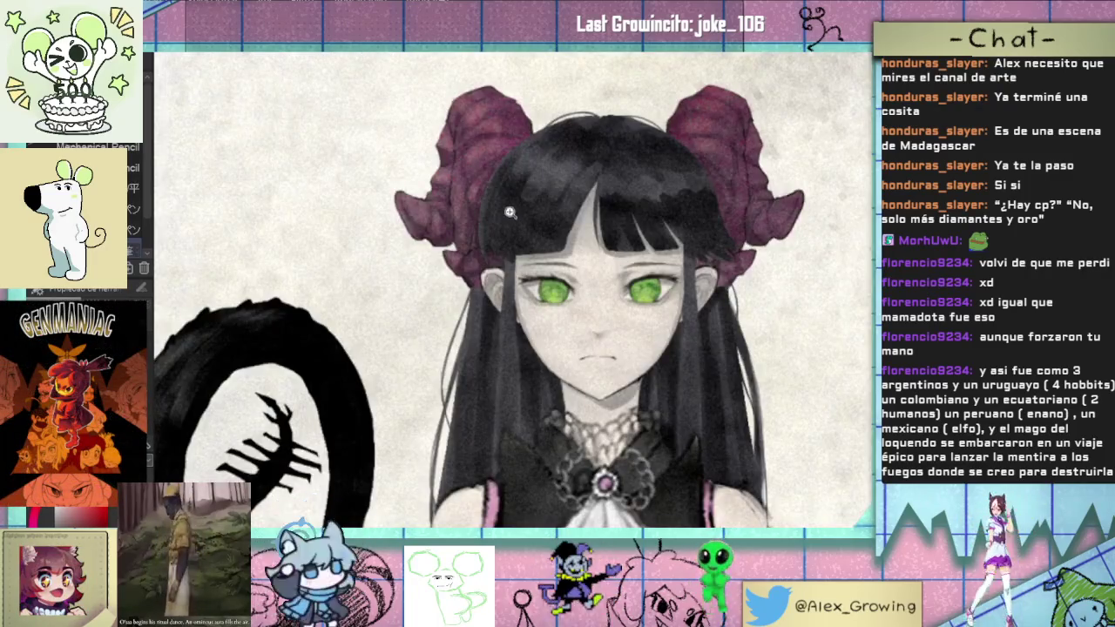
pyautogui.scroll(-2, 510, 212)
pyautogui.scroll(-1, 510, 212)
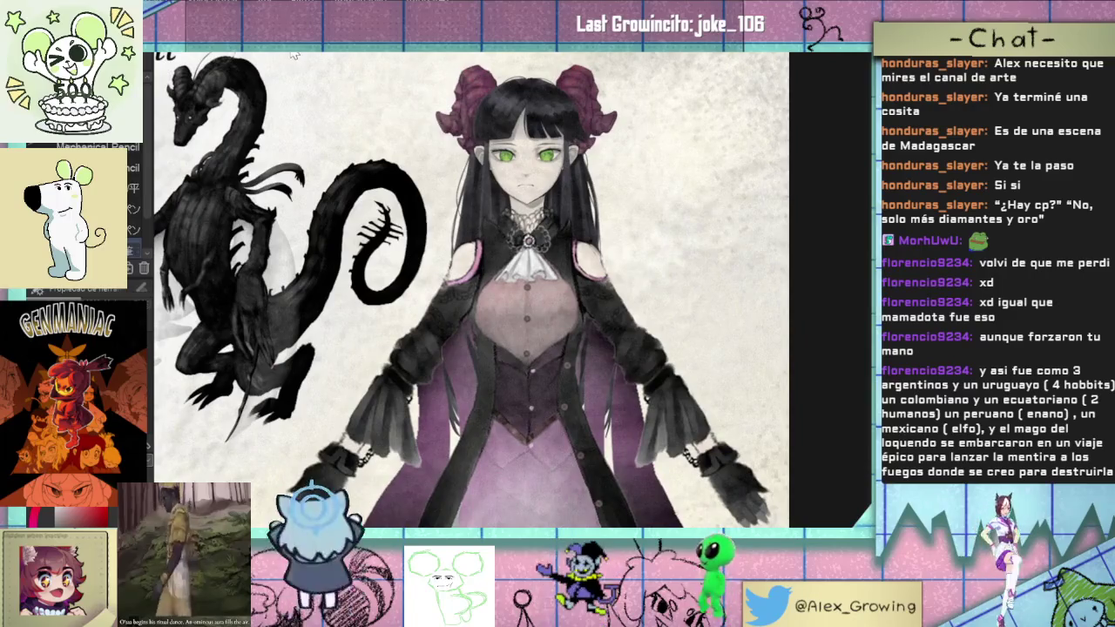
pyautogui.scroll(1, 496, 314)
pyautogui.scroll(1, 497, 314)
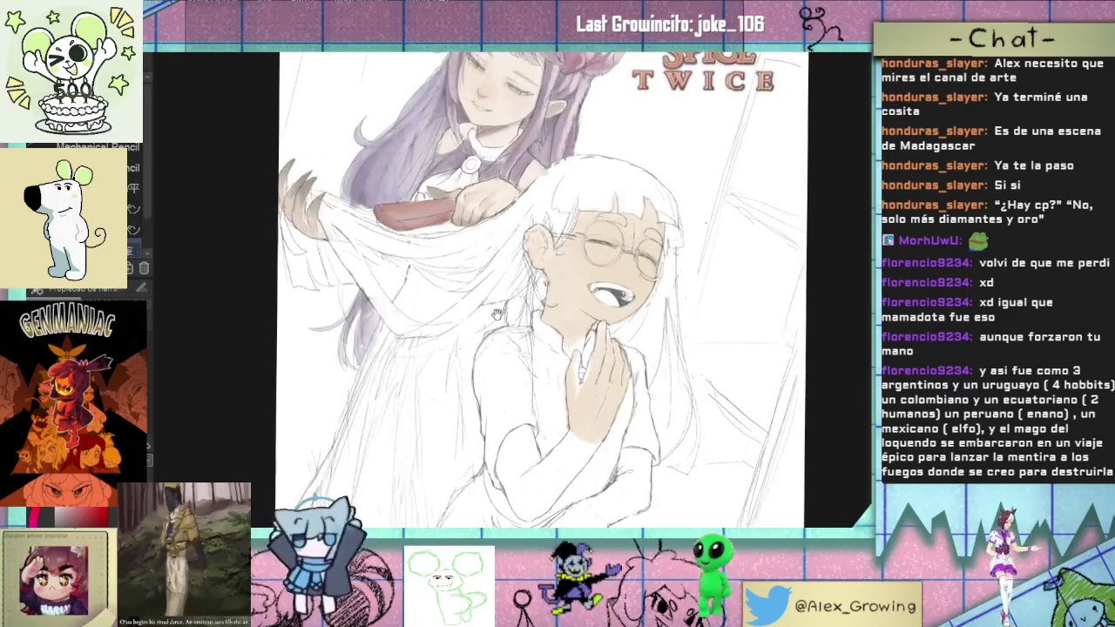
# Step: Zoom in and out on the cover to settle on a working magnification
pyautogui.scroll(1, 497, 314)
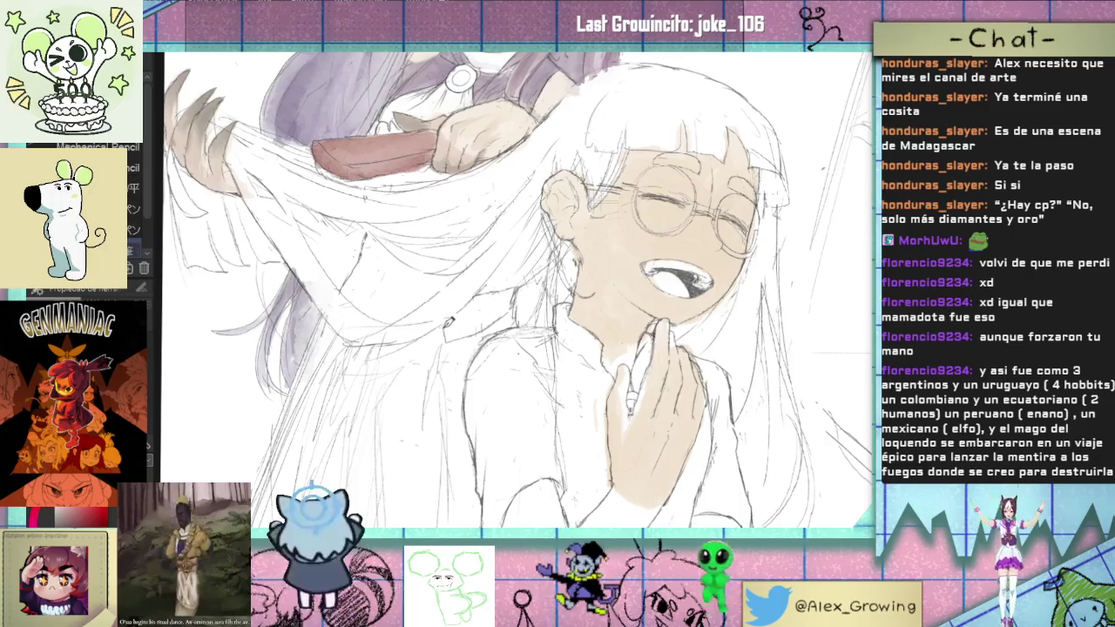
pyautogui.scroll(-2, 518, 288)
pyautogui.scroll(2, 519, 287)
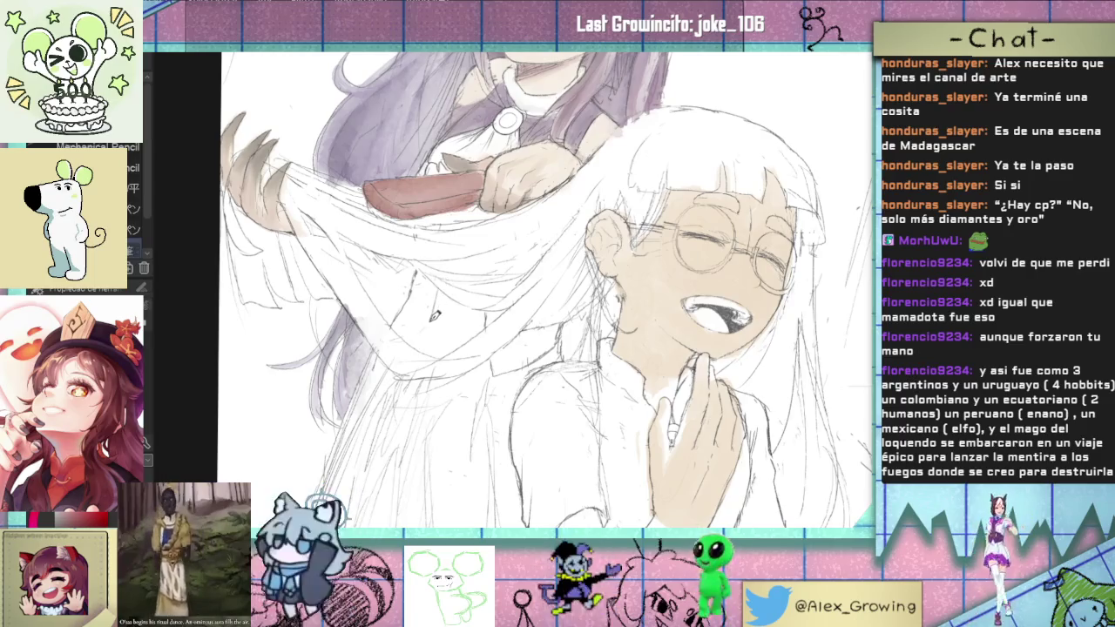
pyautogui.scroll(-2, 418, 343)
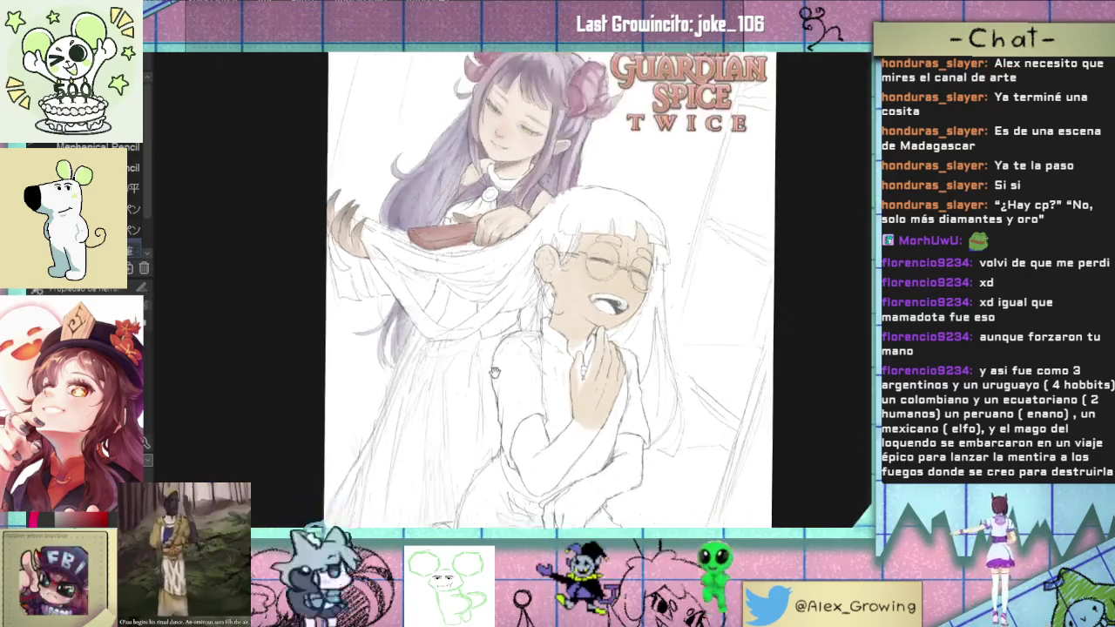
pyautogui.scroll(-3, 444, 318)
pyautogui.scroll(-2, 469, 294)
pyautogui.scroll(3, 468, 293)
pyautogui.scroll(2, 475, 305)
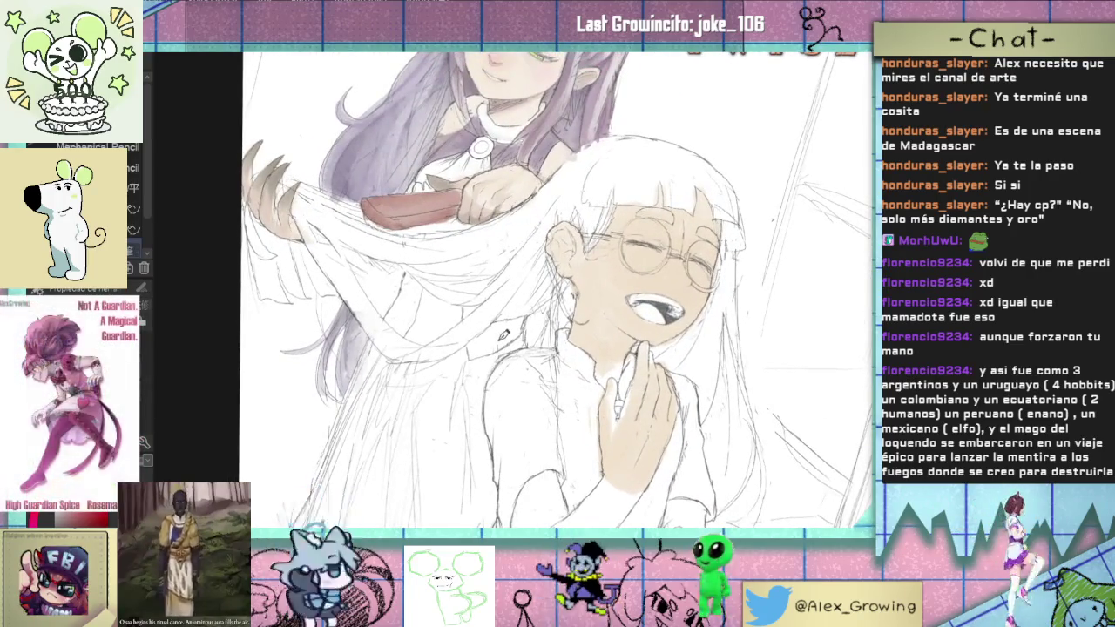
pyautogui.scroll(2, 499, 341)
pyautogui.scroll(1, 500, 342)
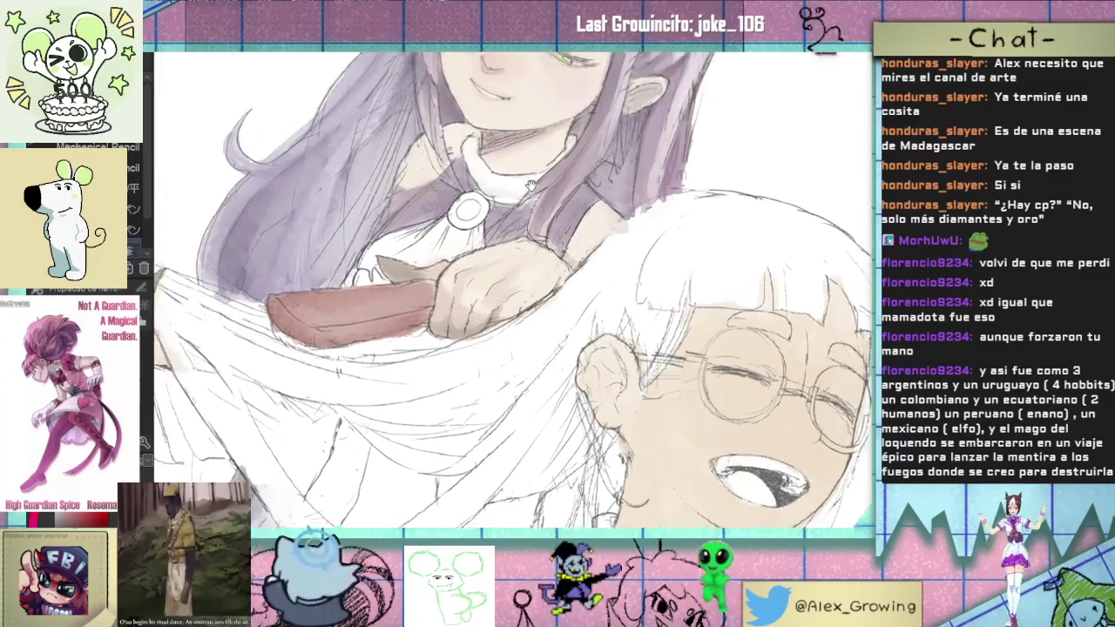
pyautogui.scroll(1, 499, 342)
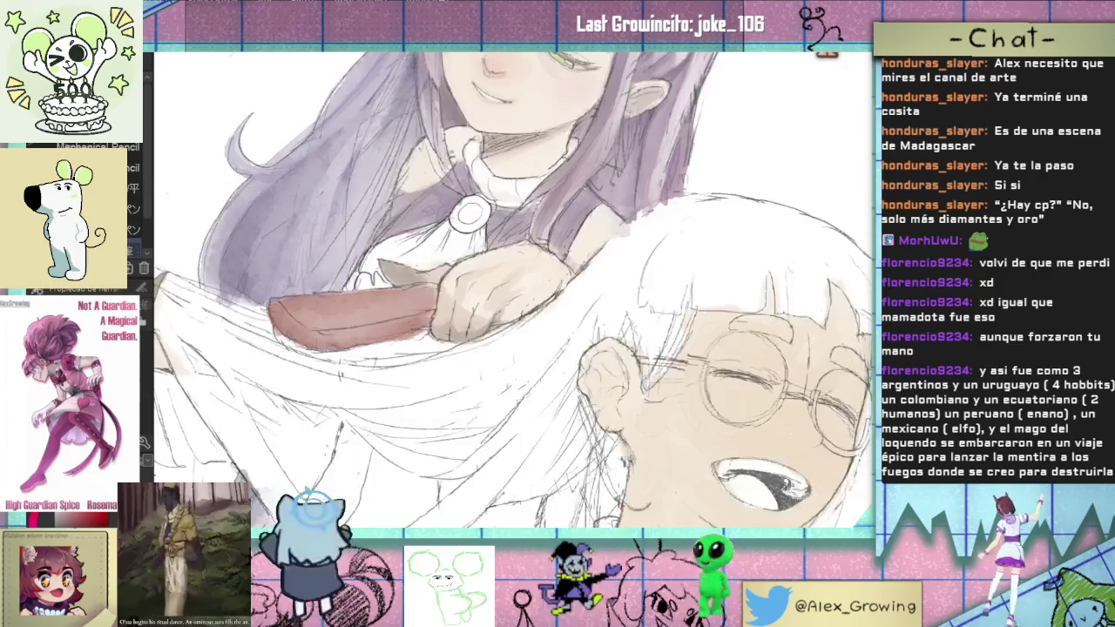
pyautogui.scroll(-2, 498, 322)
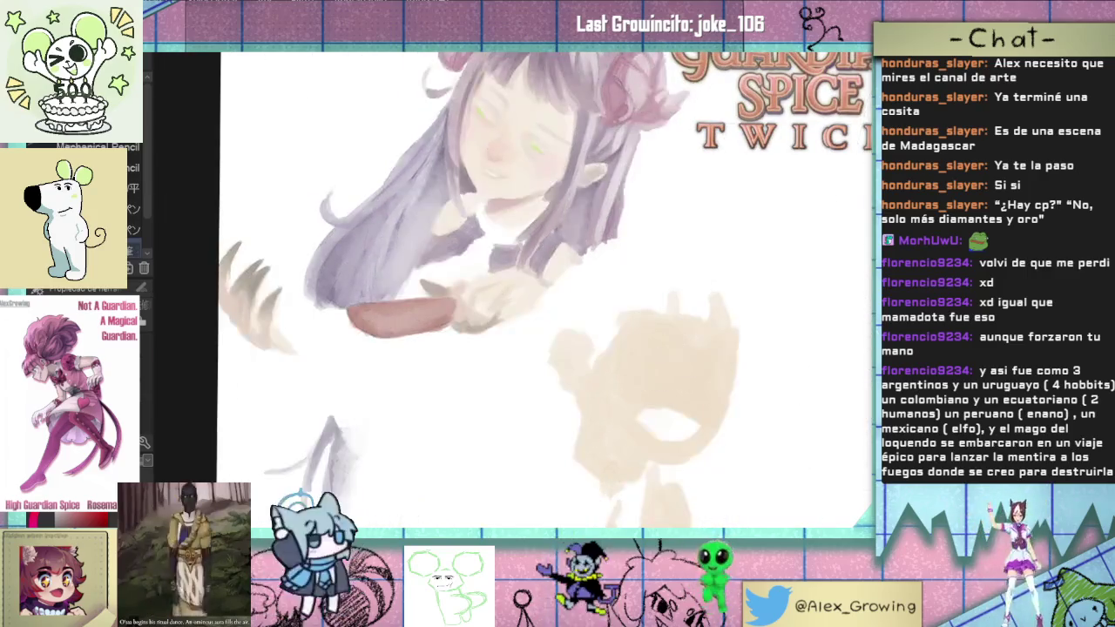
pyautogui.scroll(-2, 678, 287)
pyautogui.scroll(2, 679, 287)
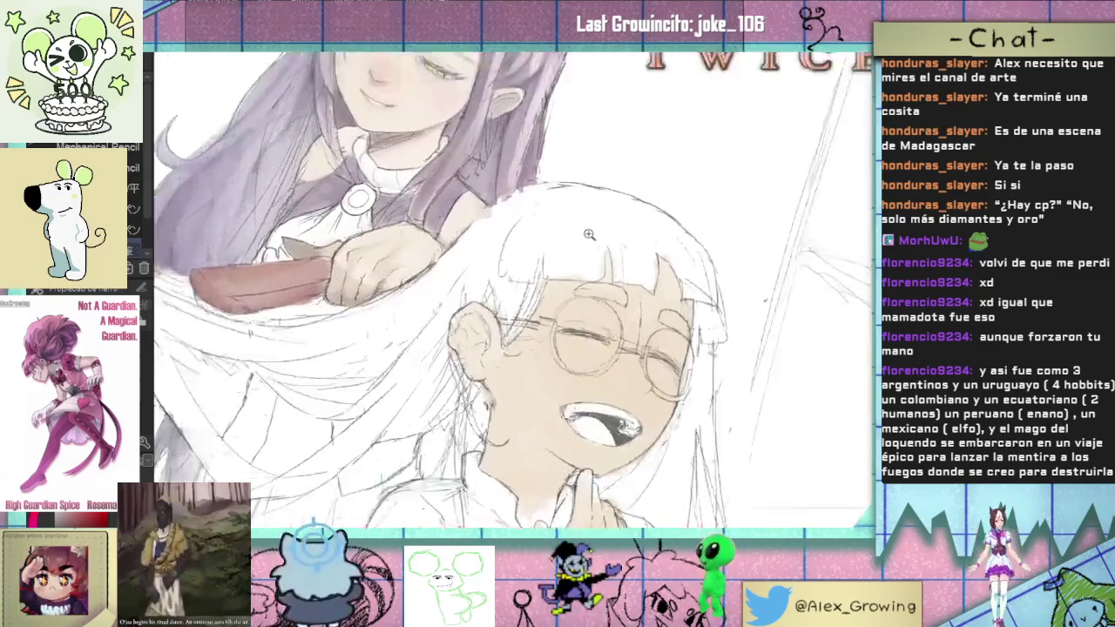
pyautogui.scroll(1, 610, 262)
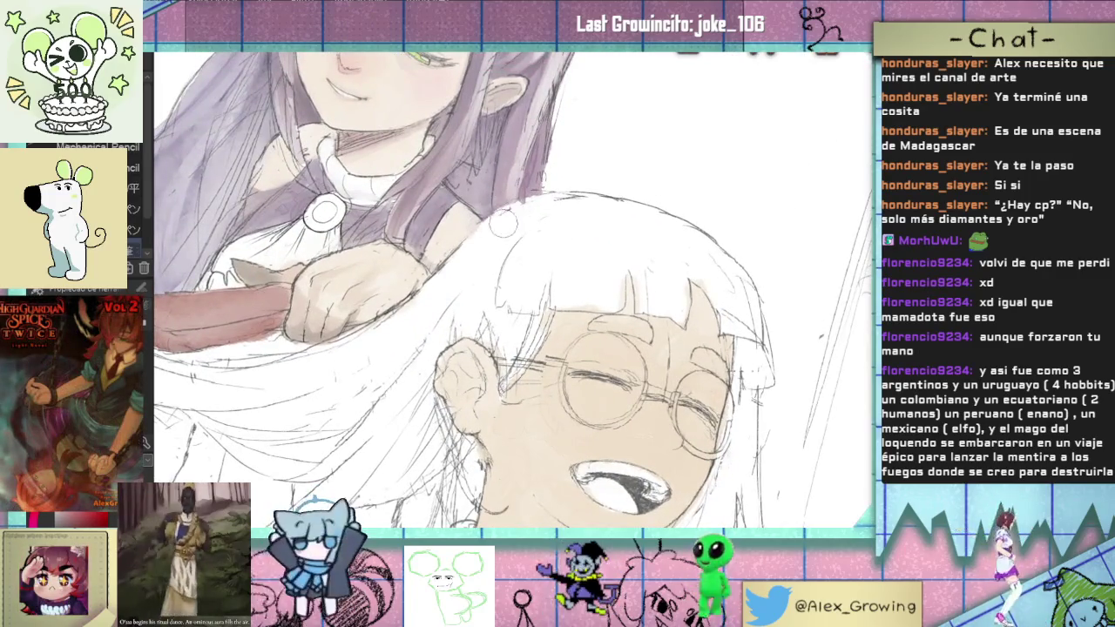
pyautogui.scroll(-2, 546, 204)
pyautogui.scroll(1, 540, 244)
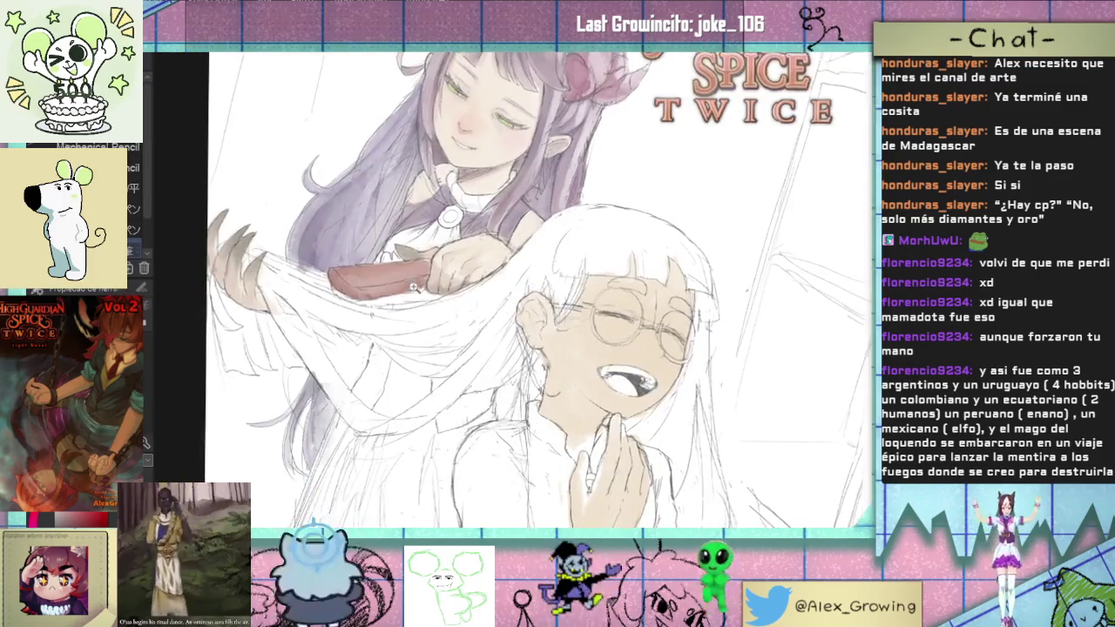
pyautogui.scroll(1, 413, 288)
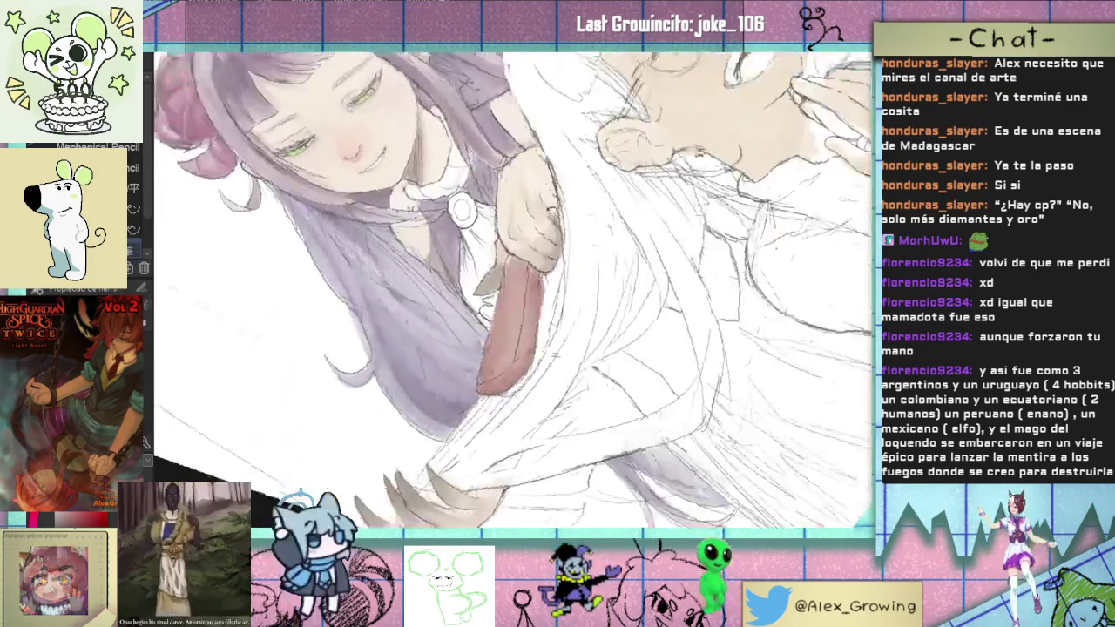
# Step: Tilt the view, zoom closer, then turn it upright onto the white-haired girl's hand
pyautogui.moveTo(436, 305); pyautogui.dragTo(494, 343)
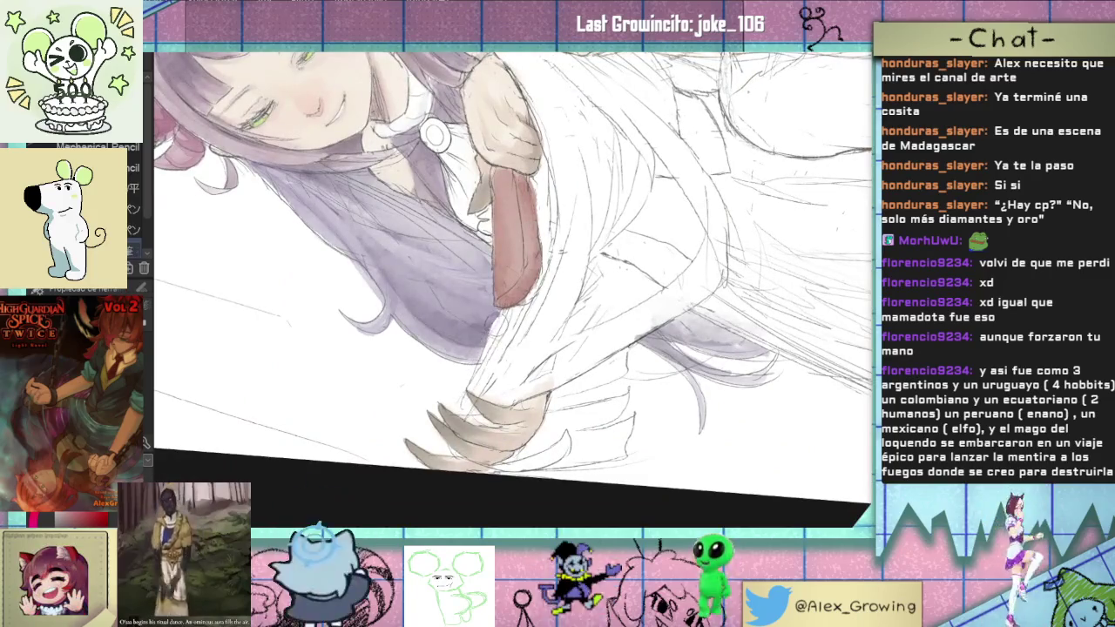
pyautogui.click(511, 320)
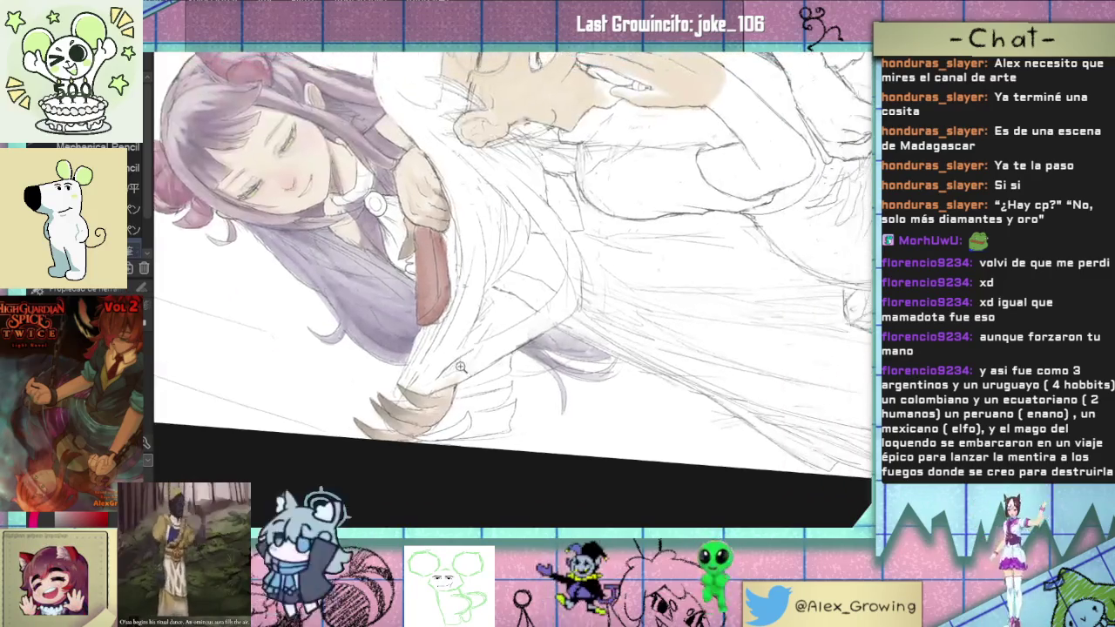
pyautogui.scroll(-3, 496, 358)
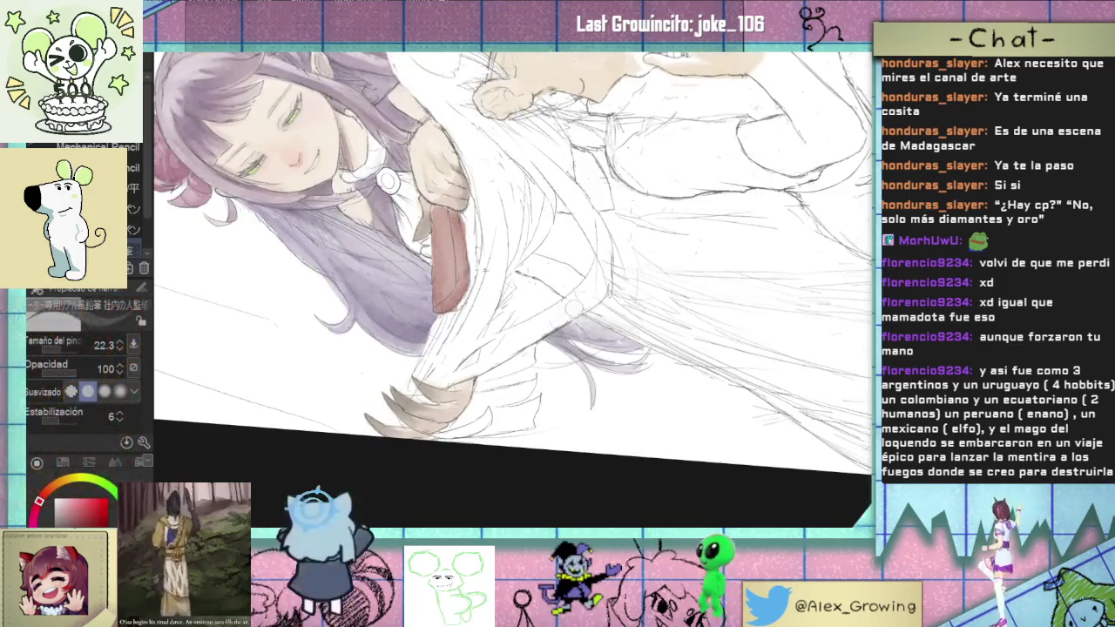
pyautogui.scroll(3, 640, 334)
pyautogui.moveTo(640, 333); pyautogui.dragTo(549, 344)
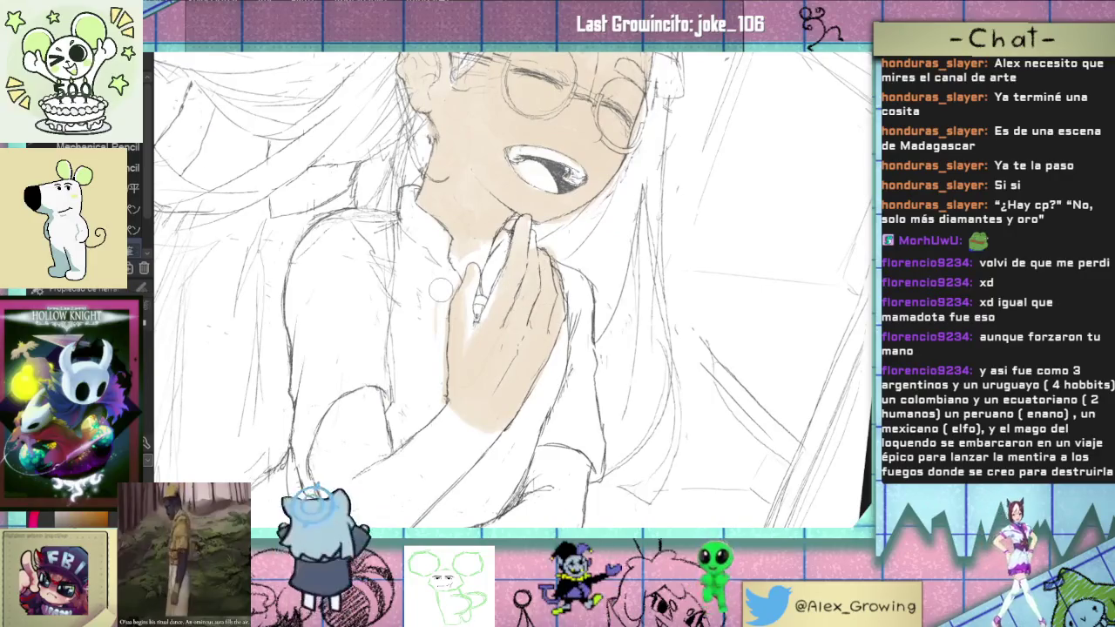
# Step: Switch to the watercolour brush and paint a beige skin wash on the raised hand
pyautogui.press('b')
pyautogui.moveTo(443, 346); pyautogui.dragTo(478, 371)
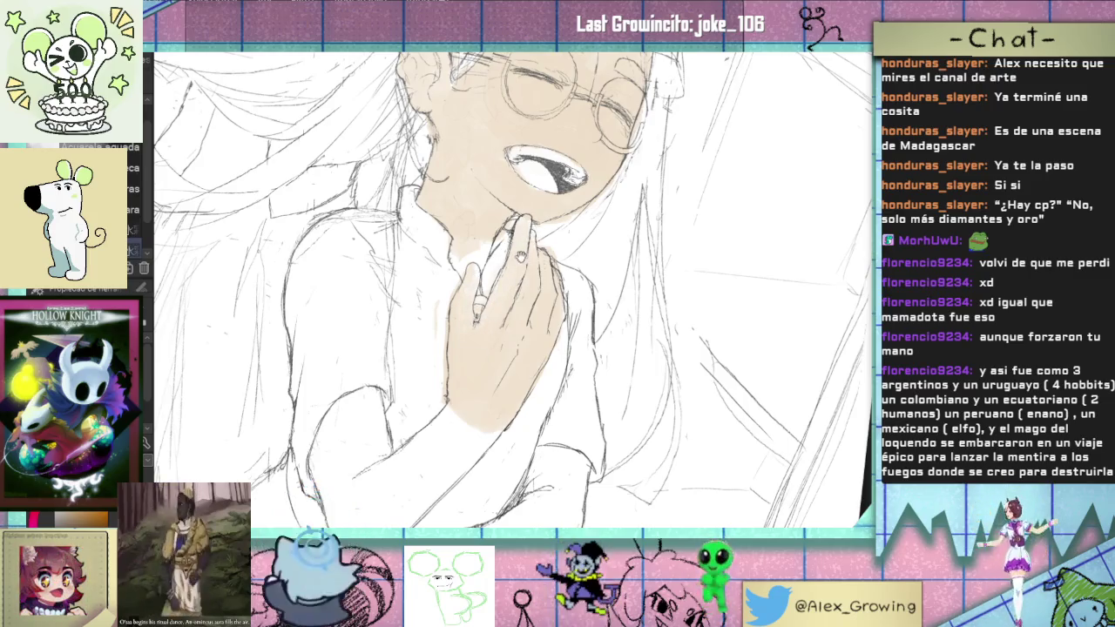
pyautogui.moveTo(532, 239); pyautogui.dragTo(512, 318)
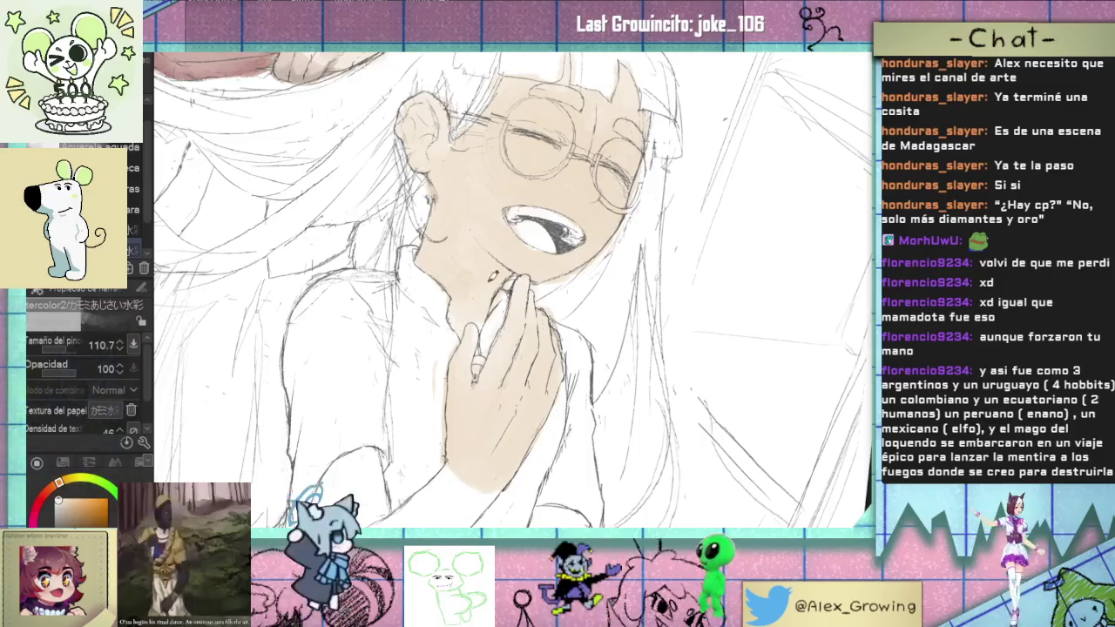
pyautogui.scroll(-3, 504, 339)
pyautogui.scroll(-3, 504, 340)
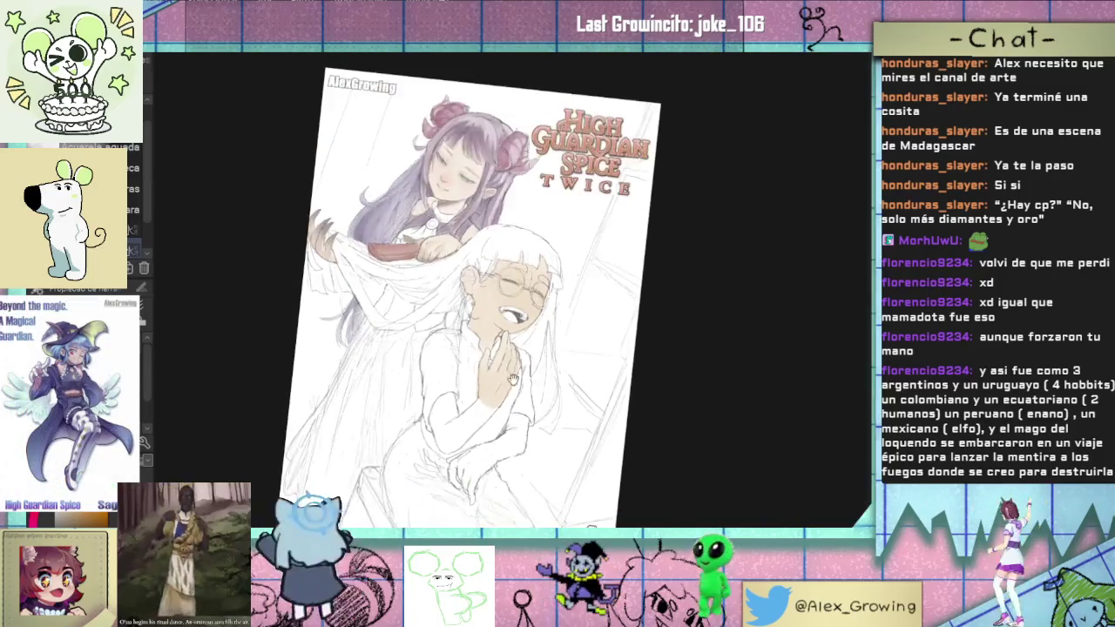
pyautogui.scroll(2, 551, 405)
pyautogui.scroll(2, 523, 331)
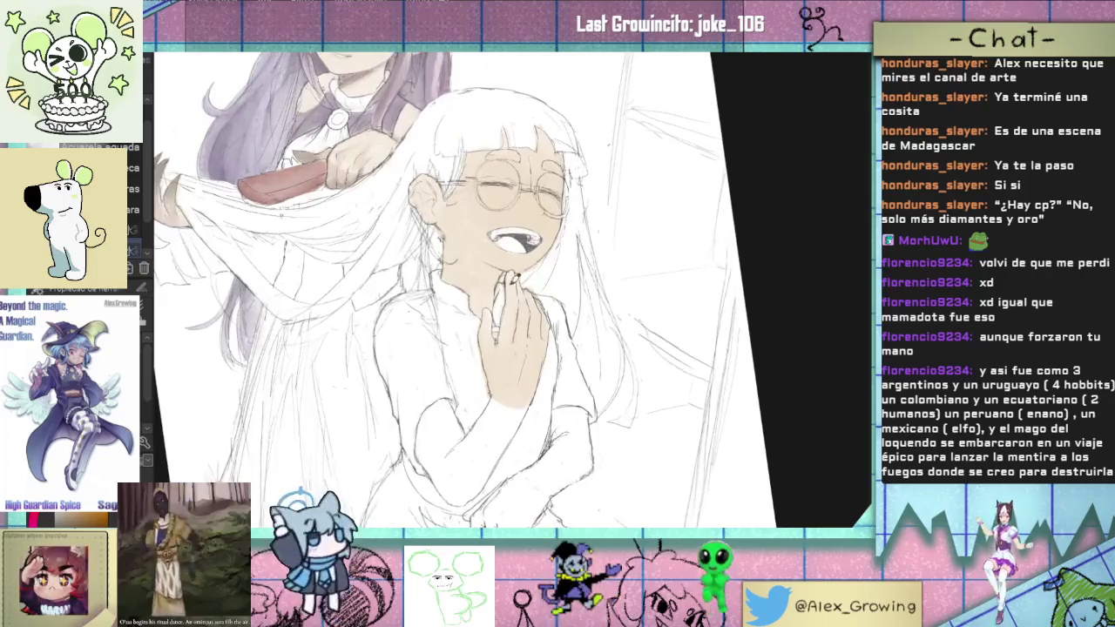
pyautogui.scroll(2, 521, 316)
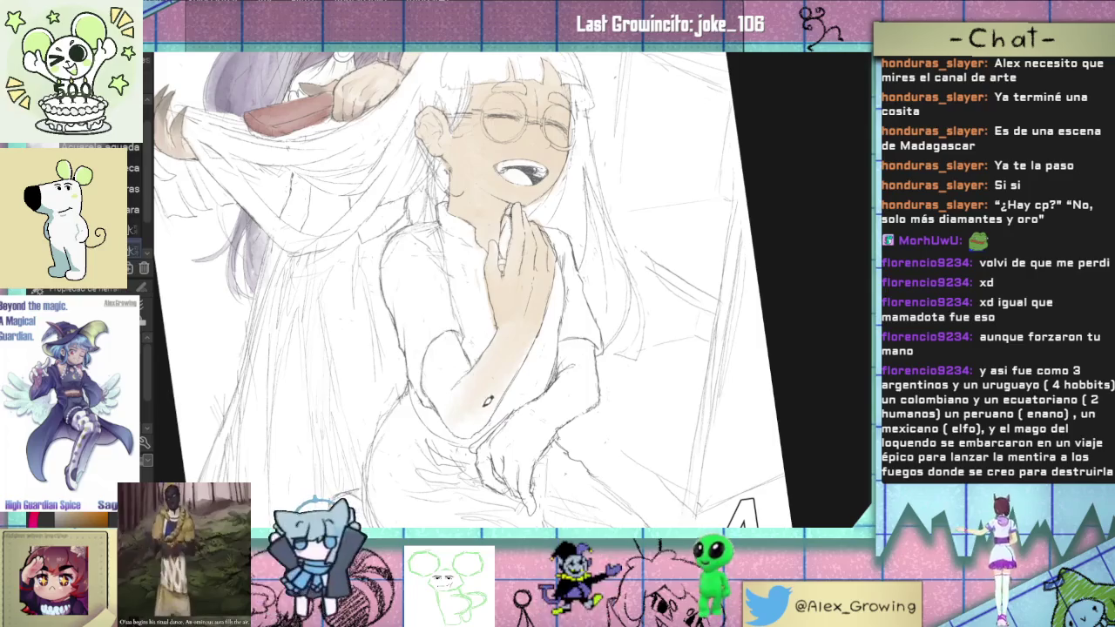
# Step: Undo the forearm tint and repaint skin tone down the forearm to the elbow
pyautogui.hotkey('ctrl', 'z')
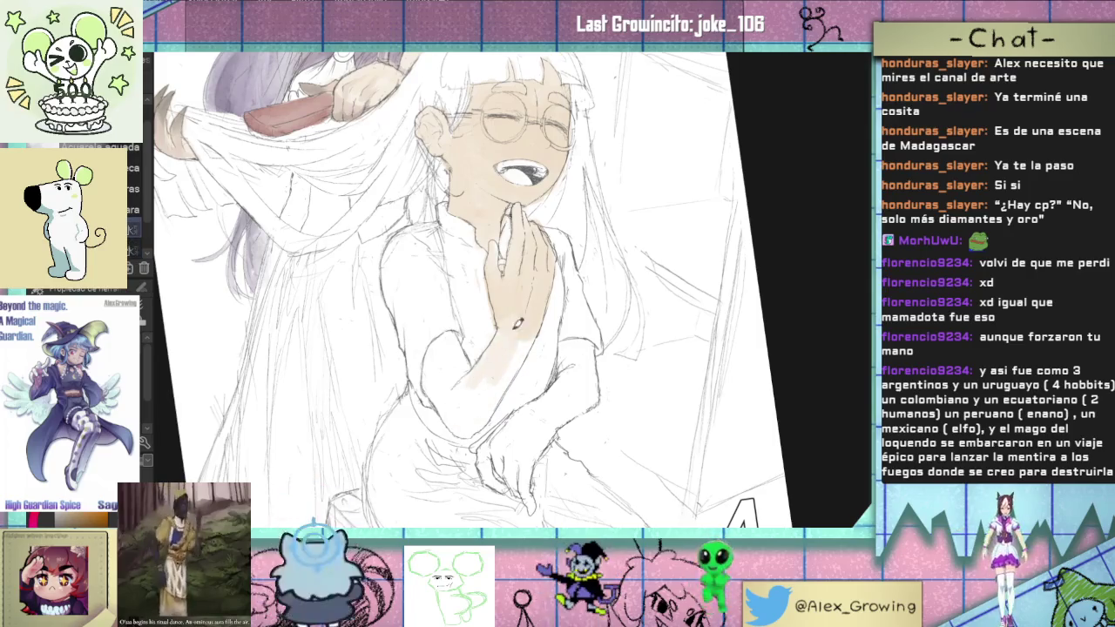
pyautogui.moveTo(514, 338)
pyautogui.mouseDown()
pyautogui.moveTo(474, 403)
pyautogui.moveTo(471, 388)
pyautogui.moveTo(489, 400)
pyautogui.mouseUp()
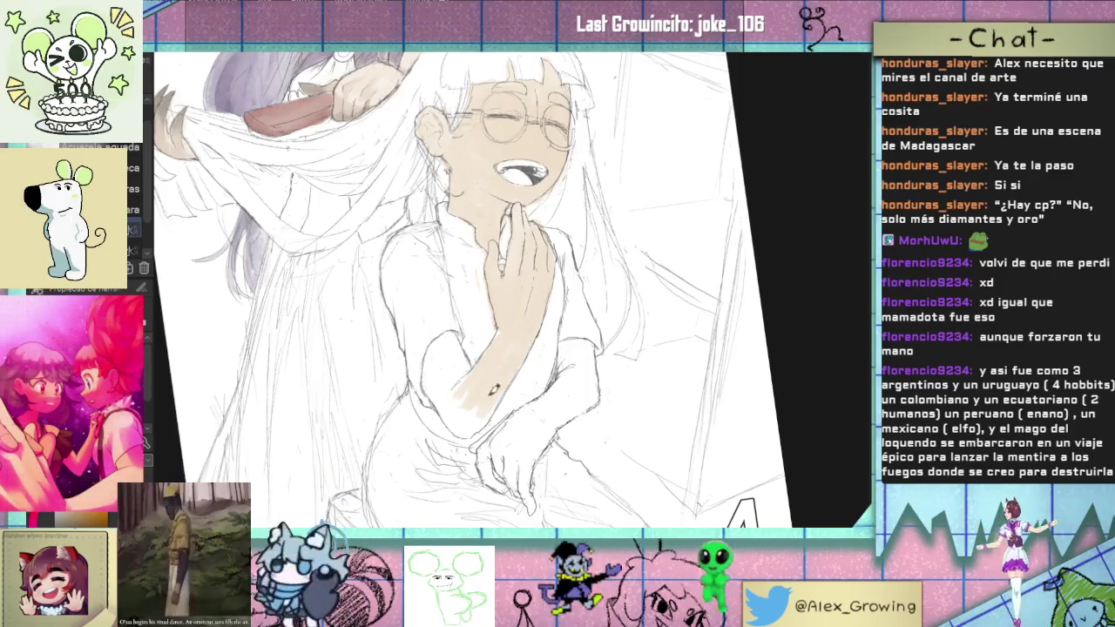
pyautogui.moveTo(499, 391); pyautogui.dragTo(461, 431)
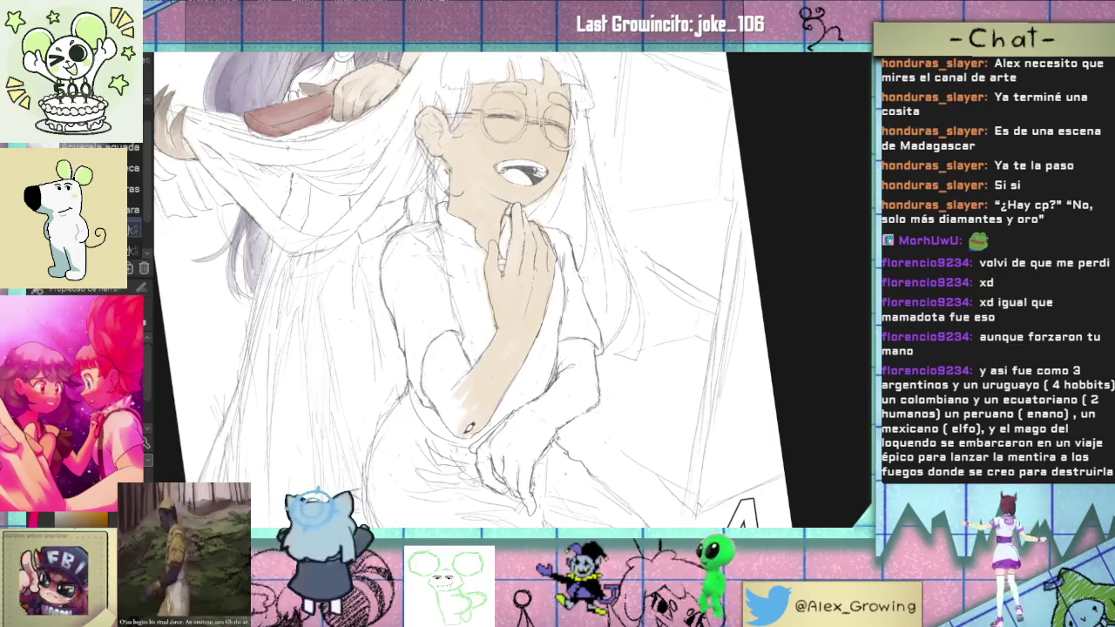
pyautogui.moveTo(467, 388)
pyautogui.mouseDown()
pyautogui.moveTo(445, 399)
pyautogui.moveTo(446, 378)
pyautogui.mouseUp()
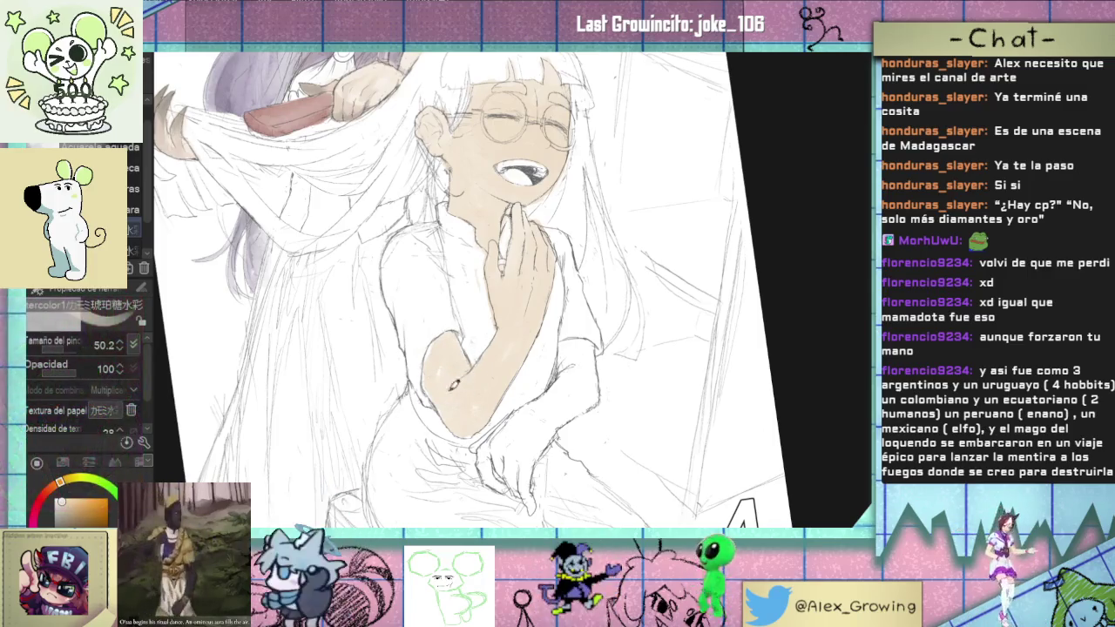
pyautogui.scroll(-3, 462, 387)
pyautogui.moveTo(531, 377); pyautogui.dragTo(504, 362)
pyautogui.scroll(2, 504, 361)
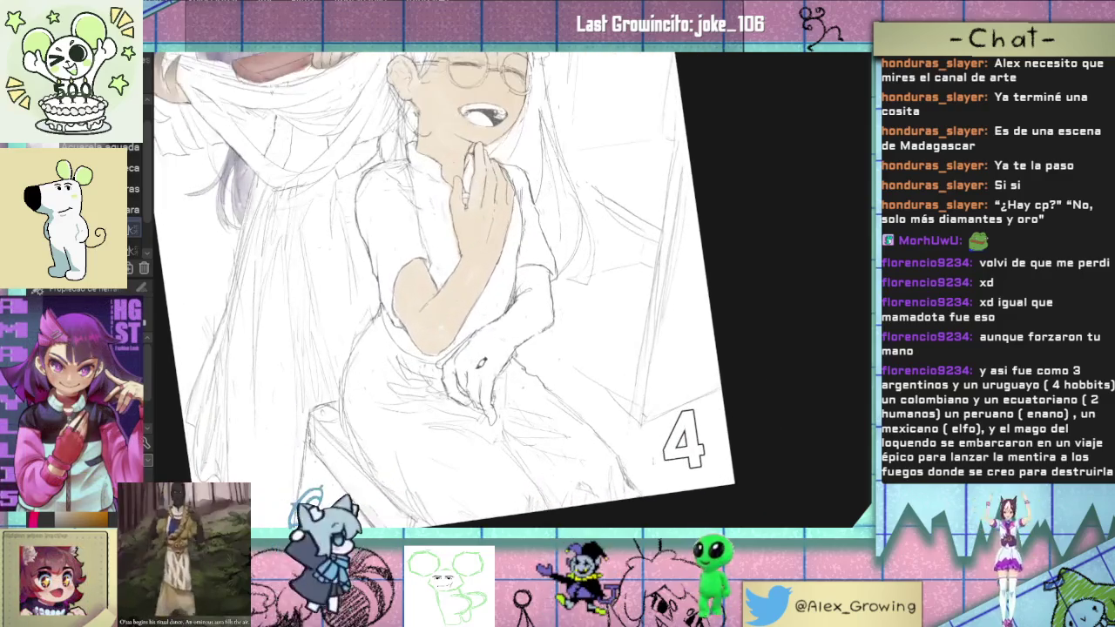
# Step: Wash skin tone over the lower hand and wrist, then zoom in on the arms
pyautogui.moveTo(465, 374)
pyautogui.mouseDown()
pyautogui.moveTo(478, 396)
pyautogui.moveTo(470, 350)
pyautogui.moveTo(441, 359)
pyautogui.moveTo(509, 340)
pyautogui.moveTo(500, 352)
pyautogui.moveTo(554, 305)
pyautogui.moveTo(527, 274)
pyautogui.moveTo(538, 264)
pyautogui.mouseUp()
pyautogui.scroll(-2, 583, 342)
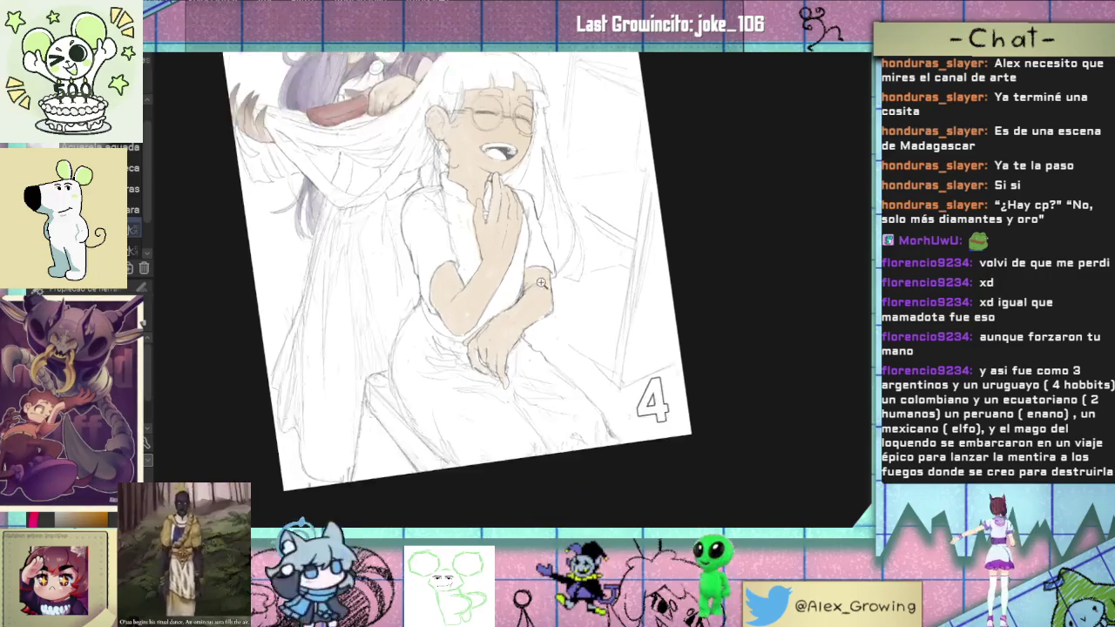
pyautogui.scroll(-2, 583, 341)
pyautogui.moveTo(583, 341); pyautogui.dragTo(557, 331)
pyautogui.scroll(4, 488, 331)
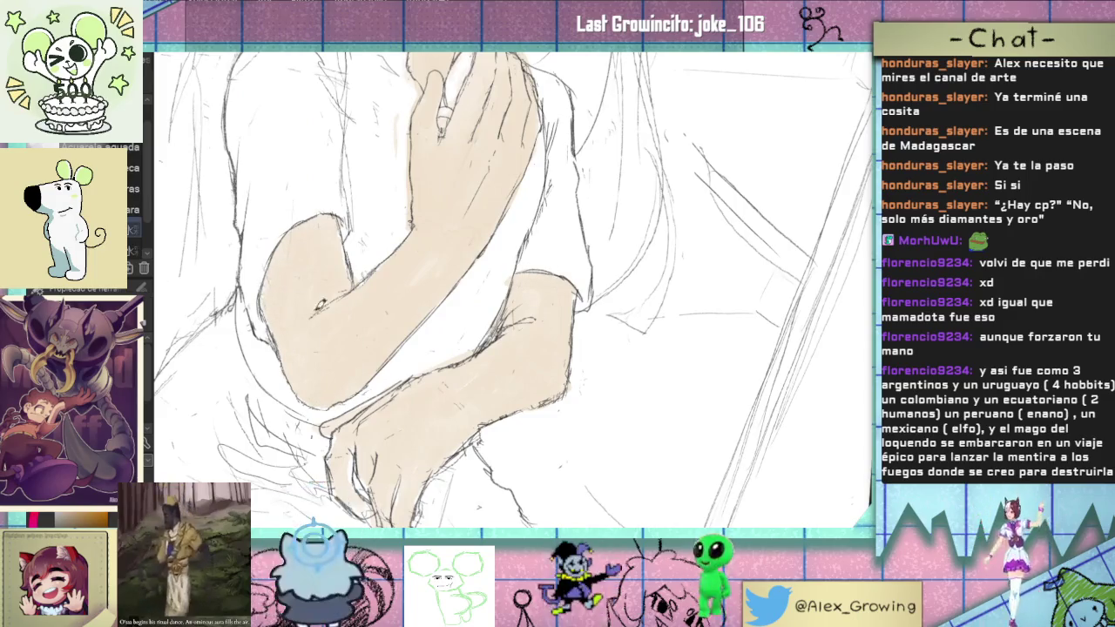
pyautogui.scroll(-2, 388, 411)
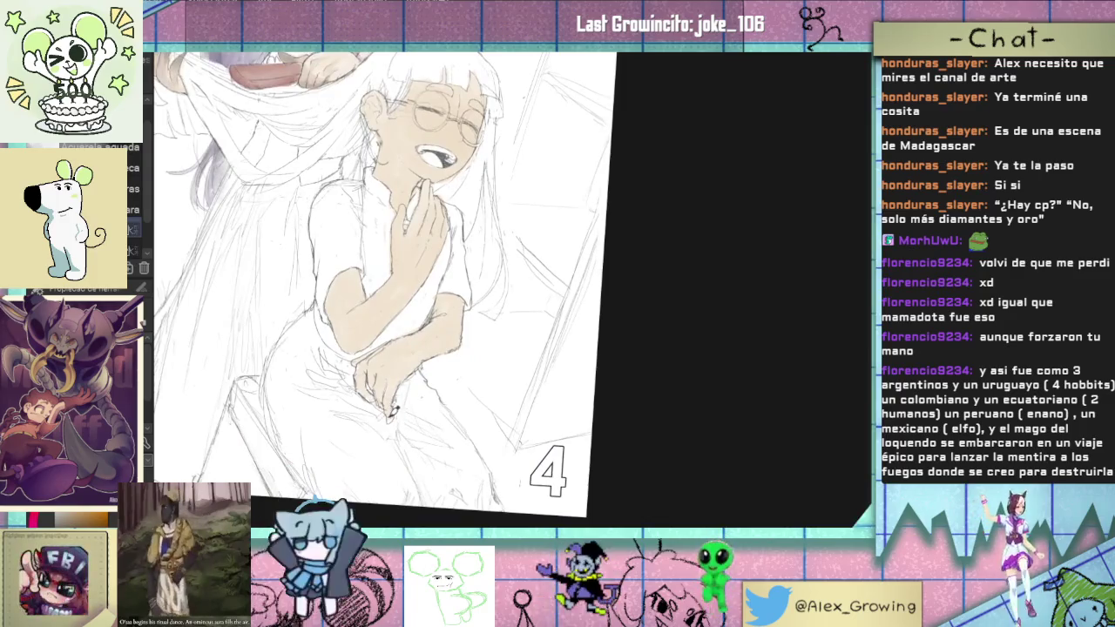
pyautogui.scroll(-2, 543, 377)
# Step: Rotate the view onto the figures and switch back to the pencil for sketching
pyautogui.moveTo(543, 377)
pyautogui.mouseDown()
pyautogui.moveTo(532, 401)
pyautogui.moveTo(542, 366)
pyautogui.mouseUp()
pyautogui.scroll(2, 525, 413)
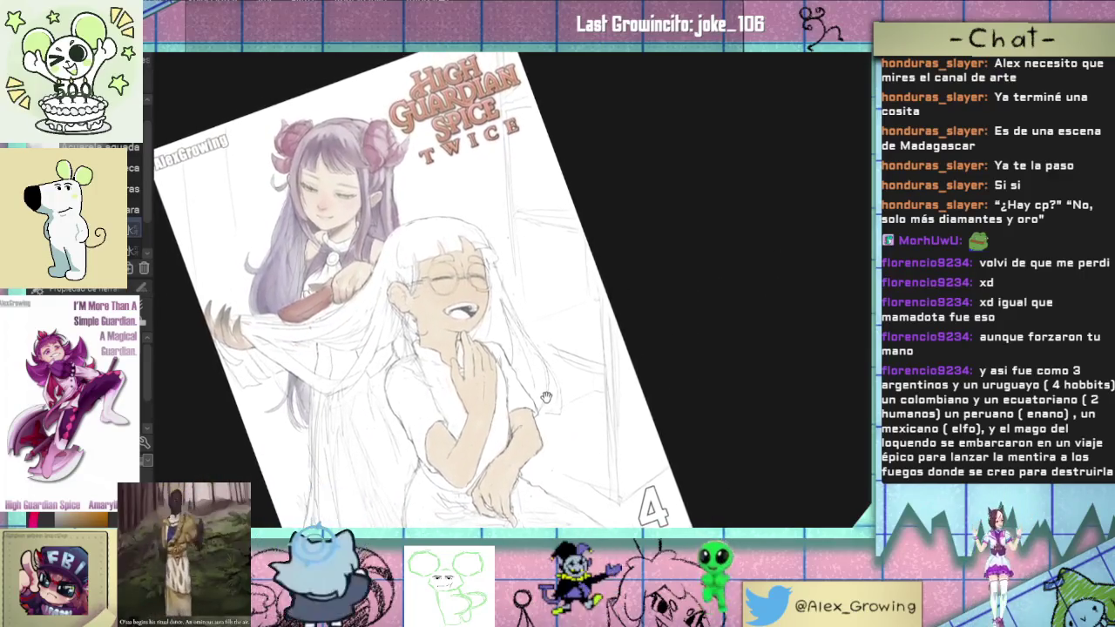
pyautogui.scroll(2, 542, 349)
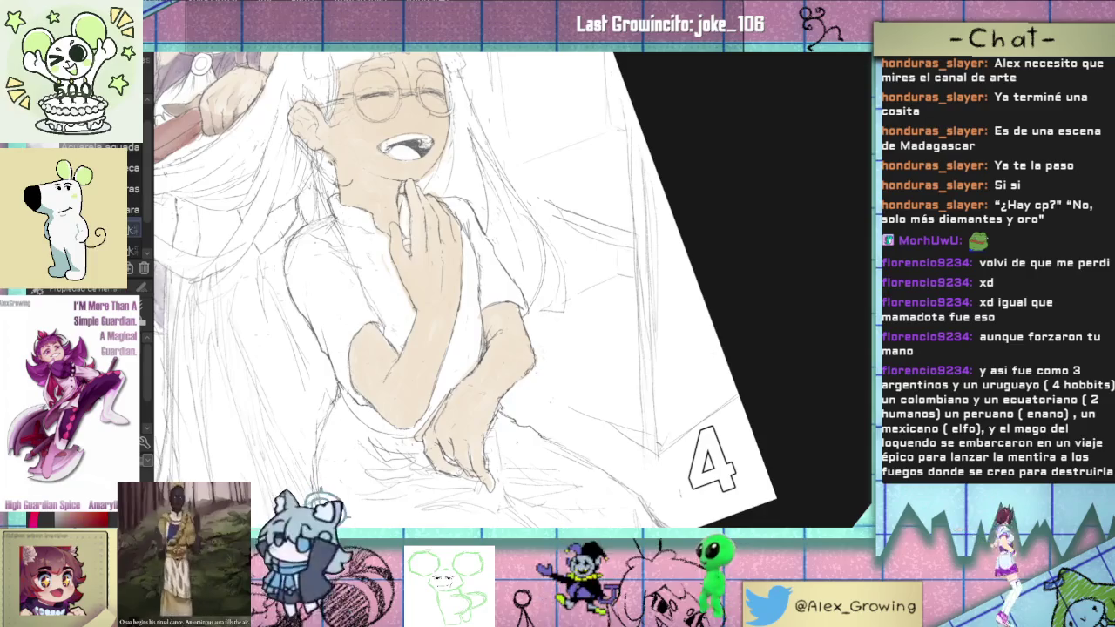
pyautogui.press('p')
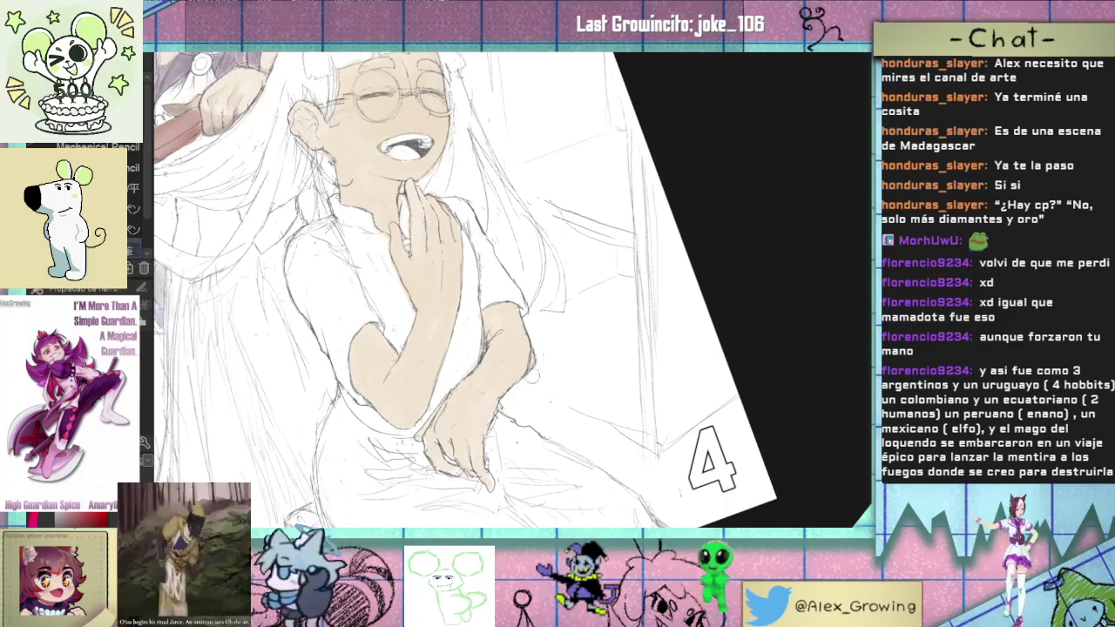
pyautogui.scroll(-3, 526, 384)
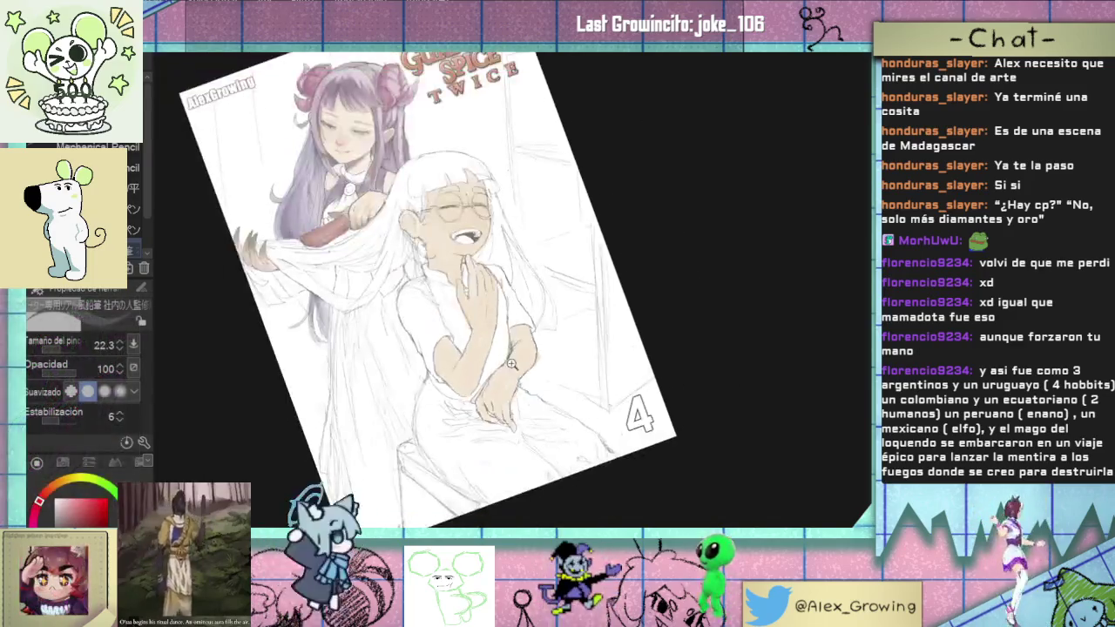
# Step: Zoom in and shift the drawing, then reset the canvas view upright with Ctrl+0
pyautogui.scroll(4, 525, 326)
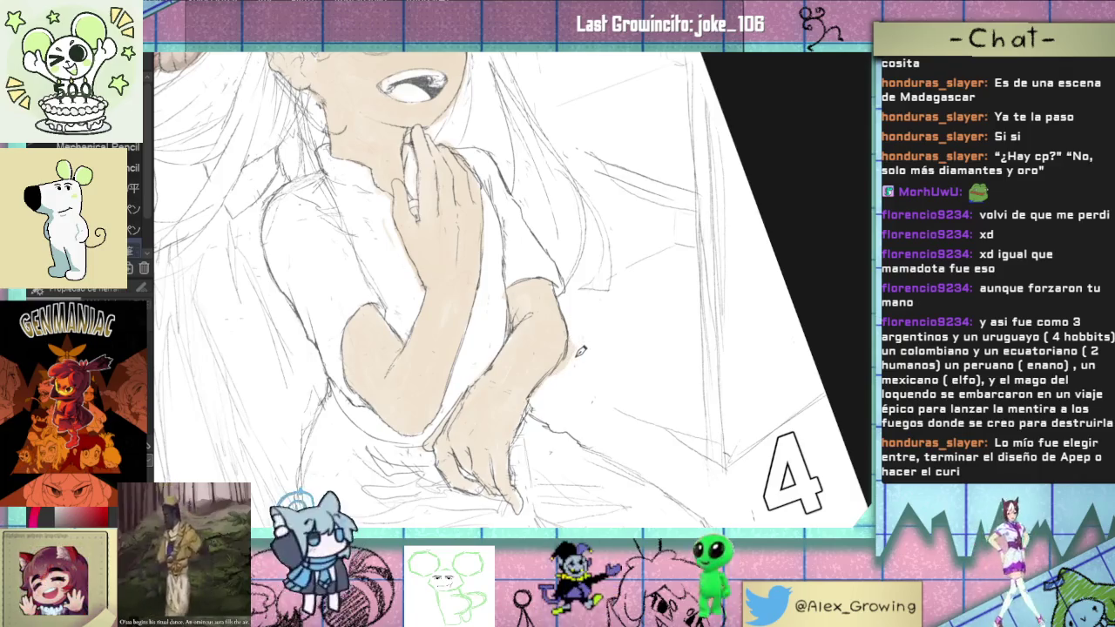
pyautogui.moveTo(581, 351); pyautogui.dragTo(626, 271)
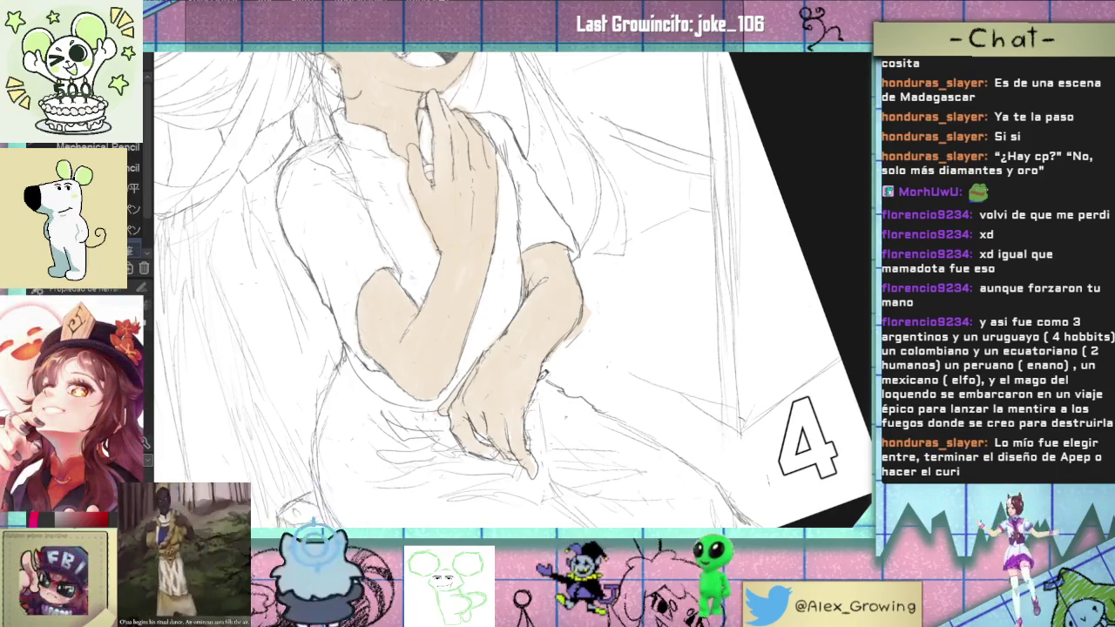
pyautogui.scroll(-2, 549, 379)
pyautogui.hotkey('ctrl', '0')
# Step: Zoom back in and frame the white-haired girl's crossed arms for the skin wash
pyautogui.scroll(5, 568, 399)
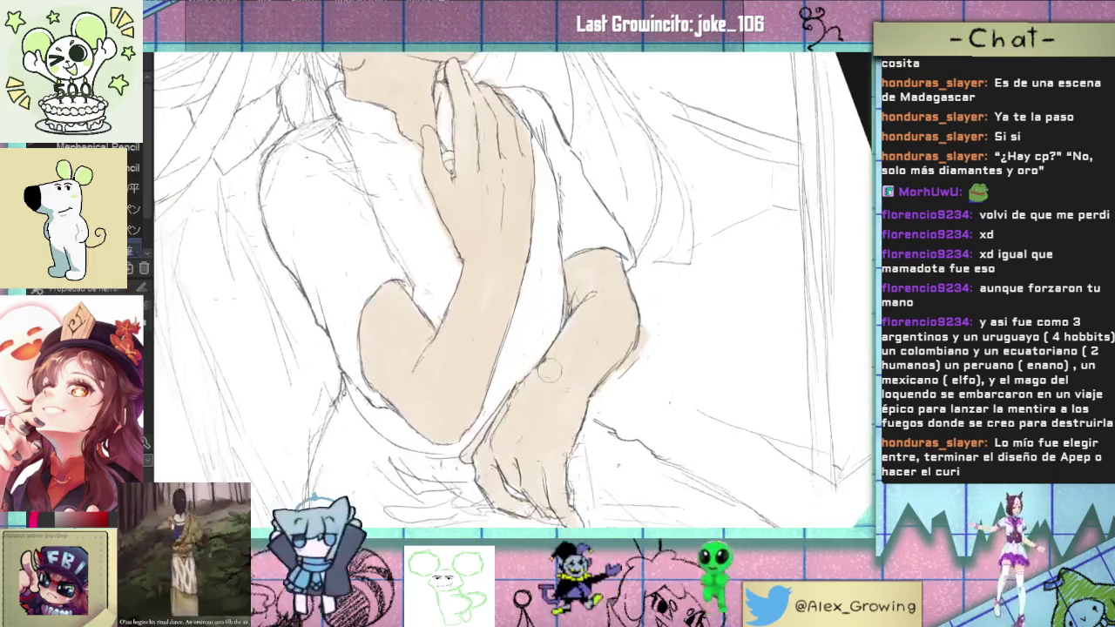
pyautogui.scroll(-5, 583, 345)
pyautogui.scroll(5, 570, 384)
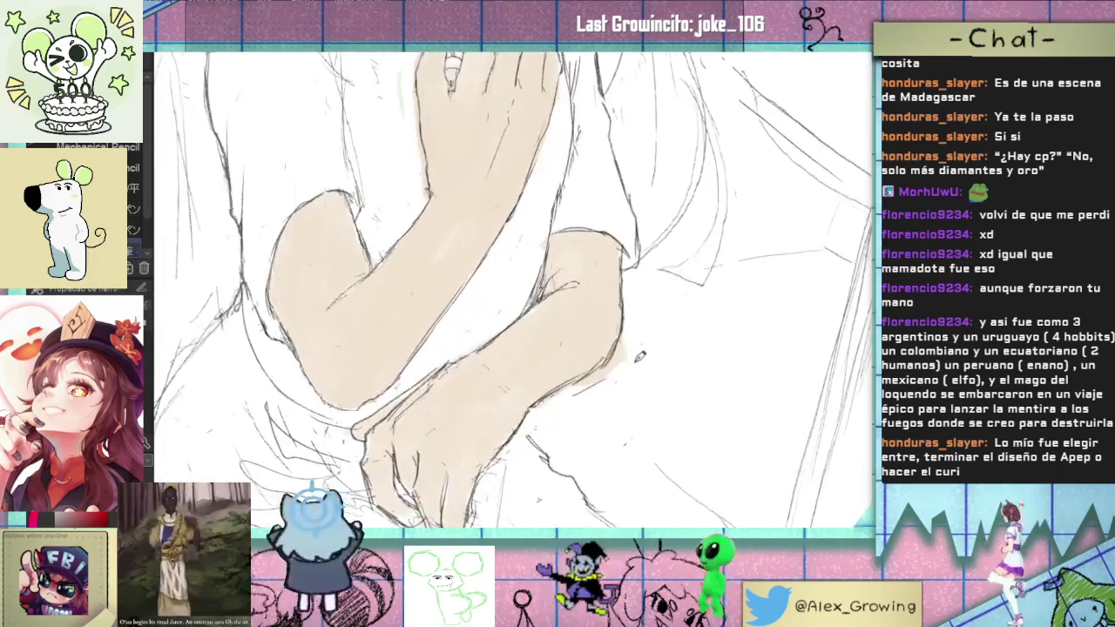
pyautogui.moveTo(612, 387); pyautogui.dragTo(599, 326)
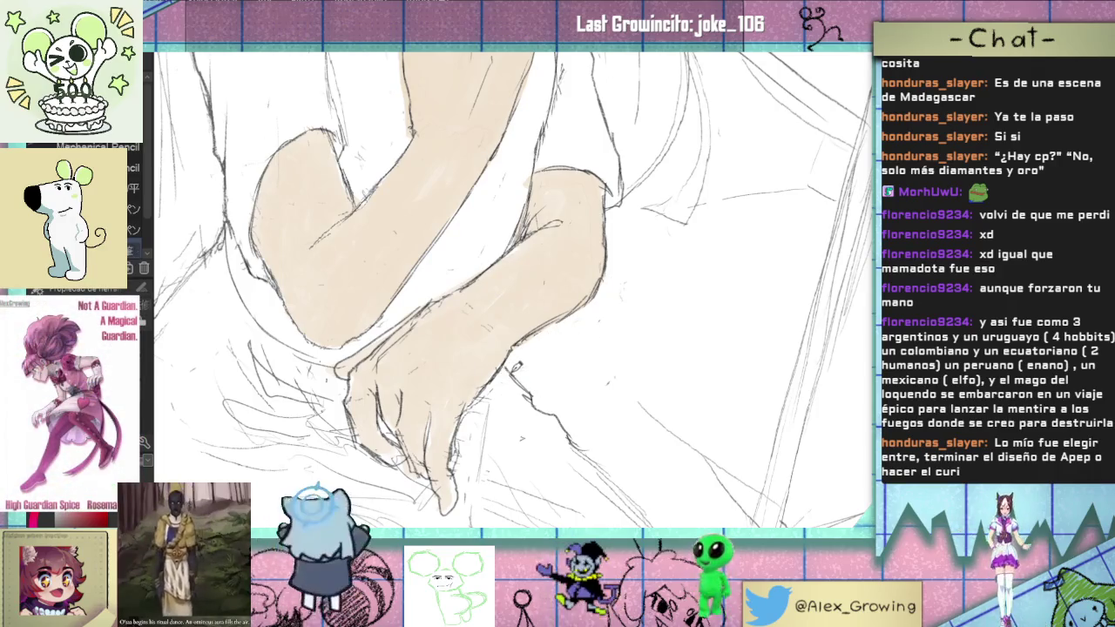
pyautogui.scroll(-3, 517, 366)
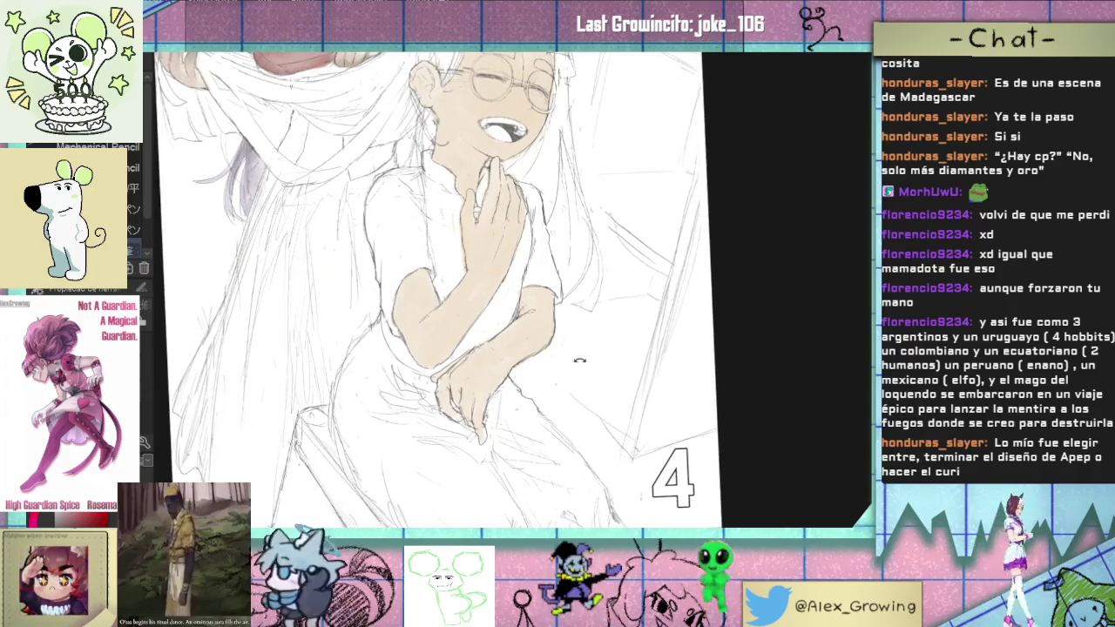
pyautogui.scroll(5, 535, 296)
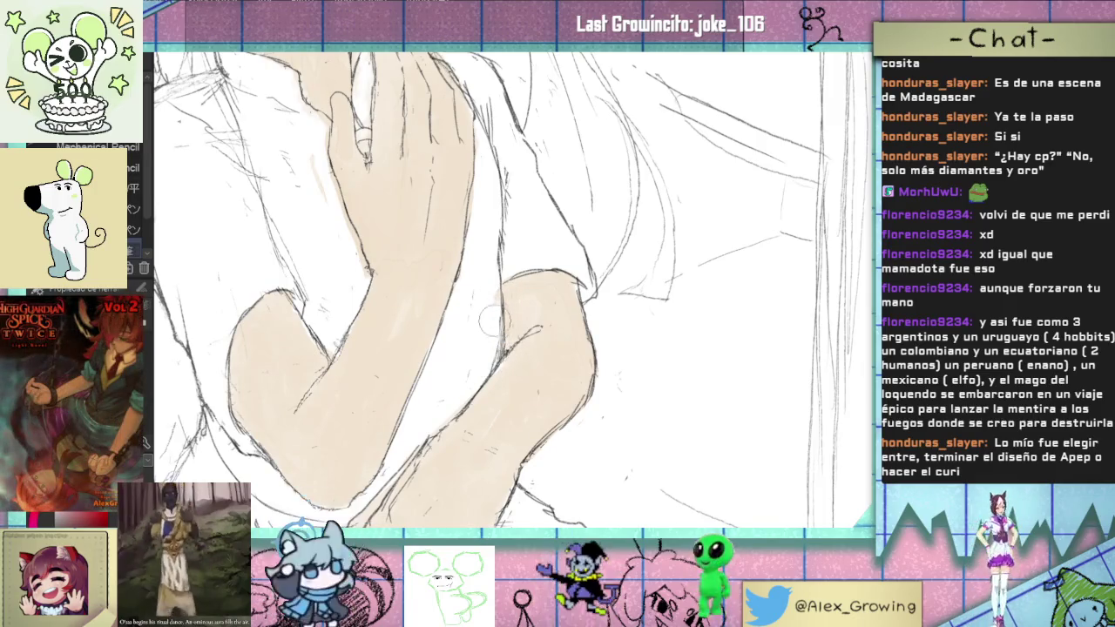
pyautogui.scroll(1, 485, 323)
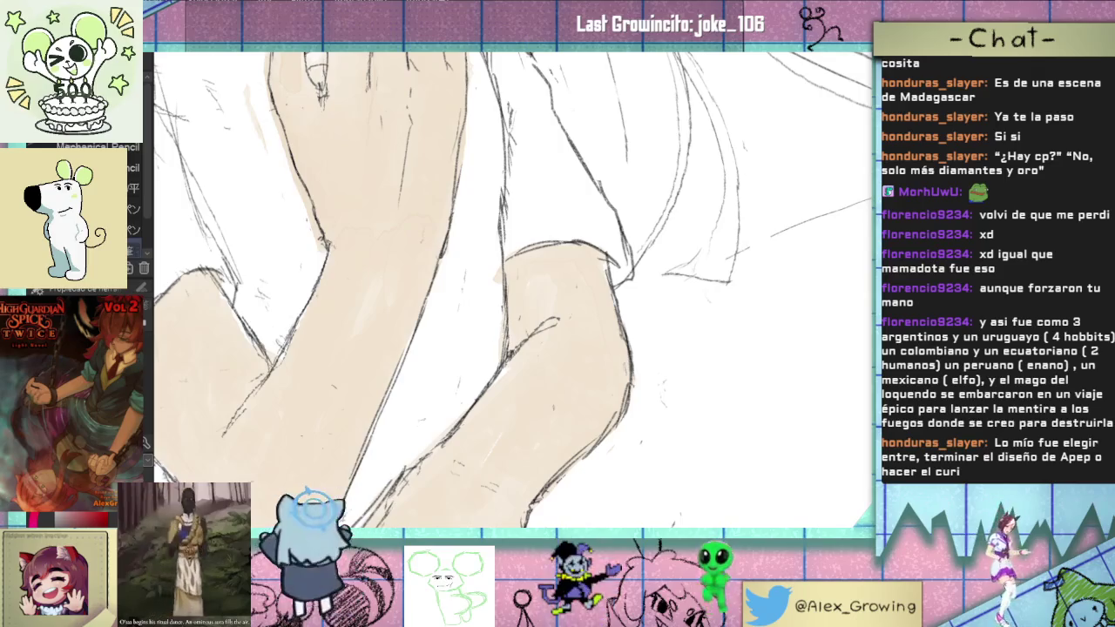
pyautogui.scroll(-2, 515, 275)
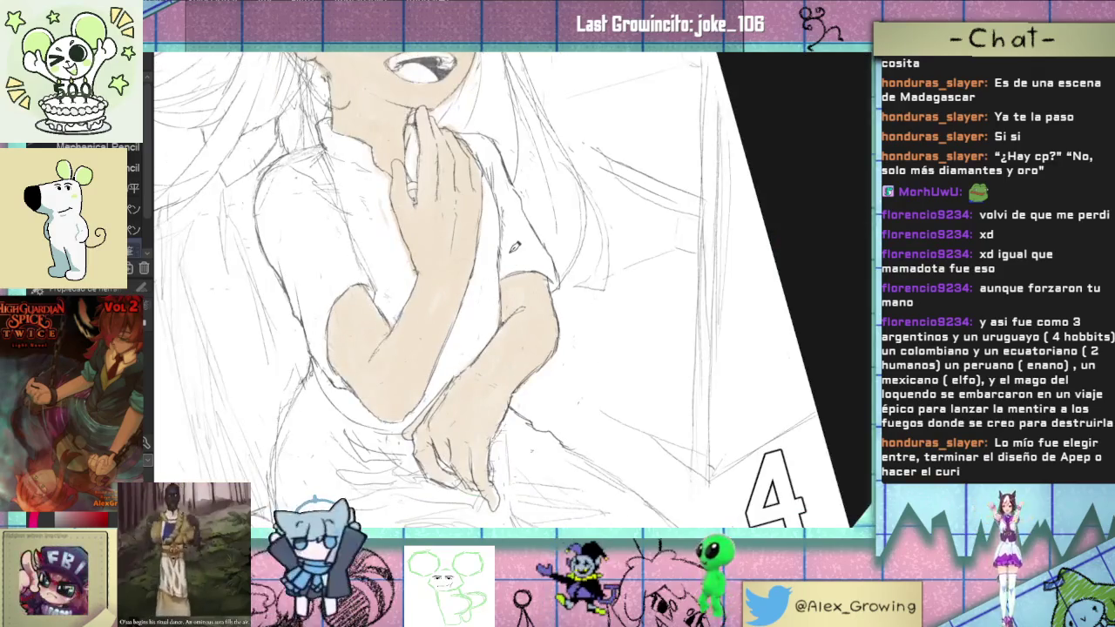
pyautogui.scroll(-1, 392, 233)
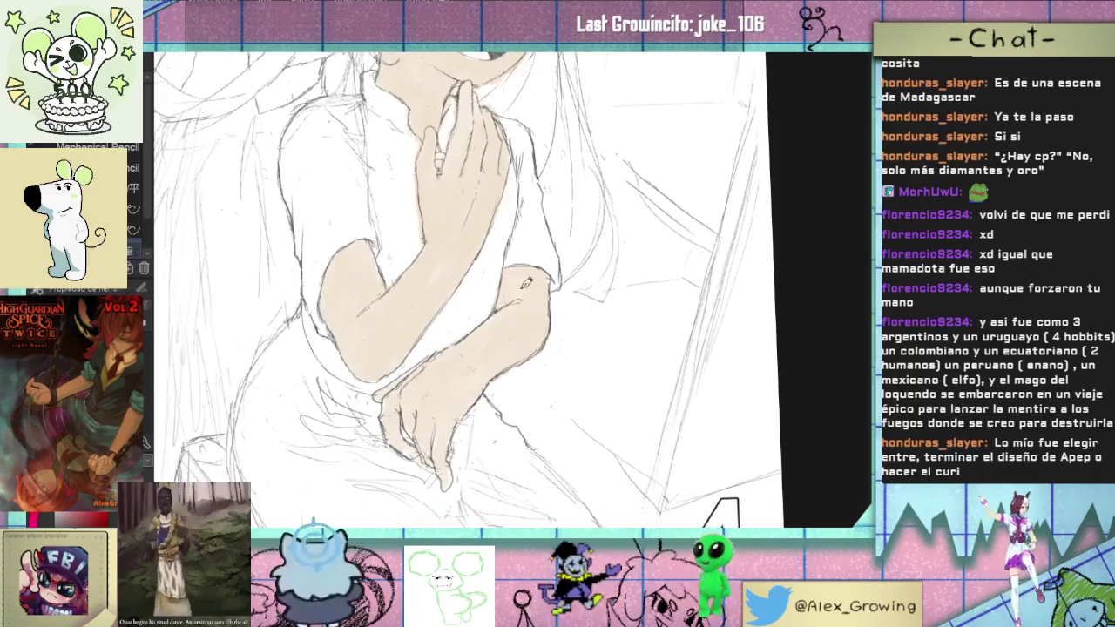
pyautogui.scroll(-2, 529, 346)
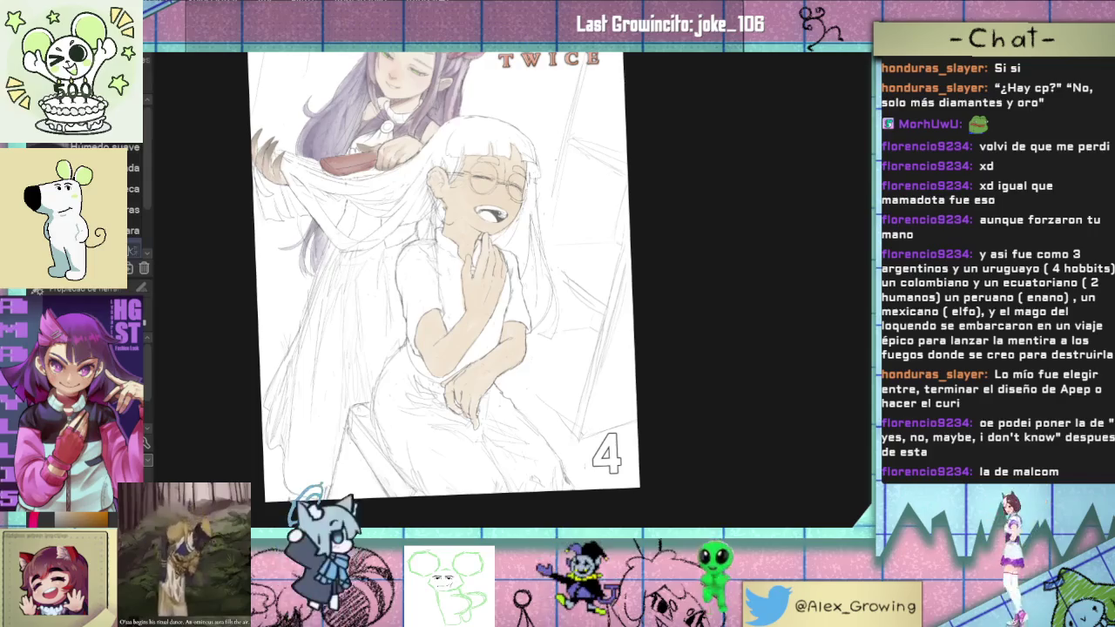
# Step: Zoom in on the earring and paint soft grey along the face's hair edge and around the earring
pyautogui.scroll(3, 562, 324)
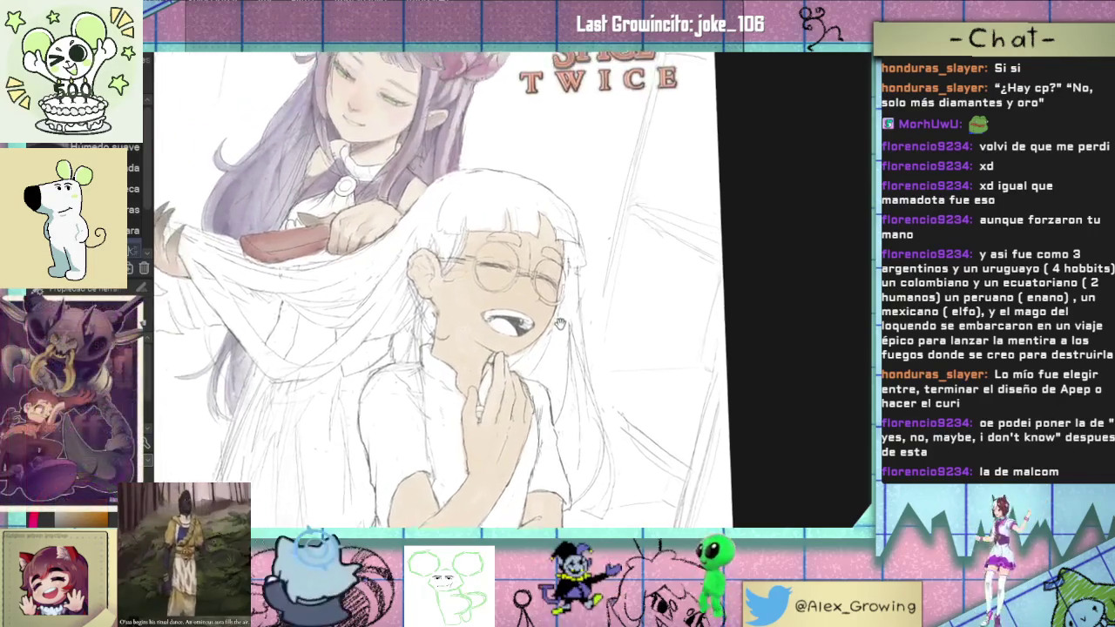
pyautogui.moveTo(562, 324); pyautogui.dragTo(589, 255)
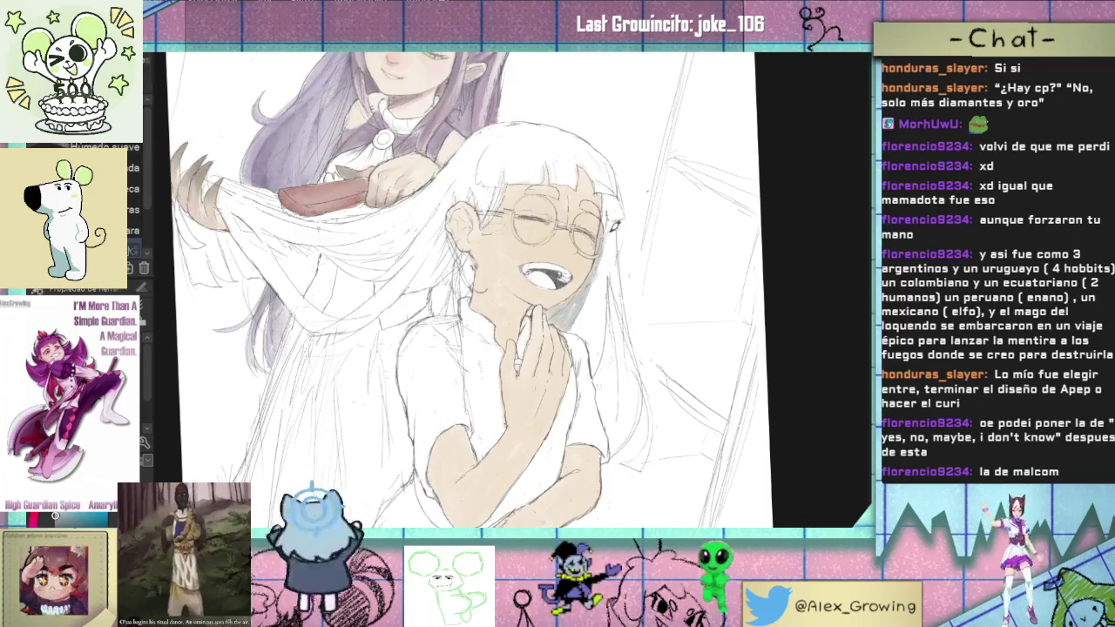
pyautogui.scroll(2, 607, 225)
pyautogui.moveTo(615, 244)
pyautogui.mouseDown()
pyautogui.moveTo(624, 305)
pyautogui.moveTo(612, 222)
pyautogui.mouseUp()
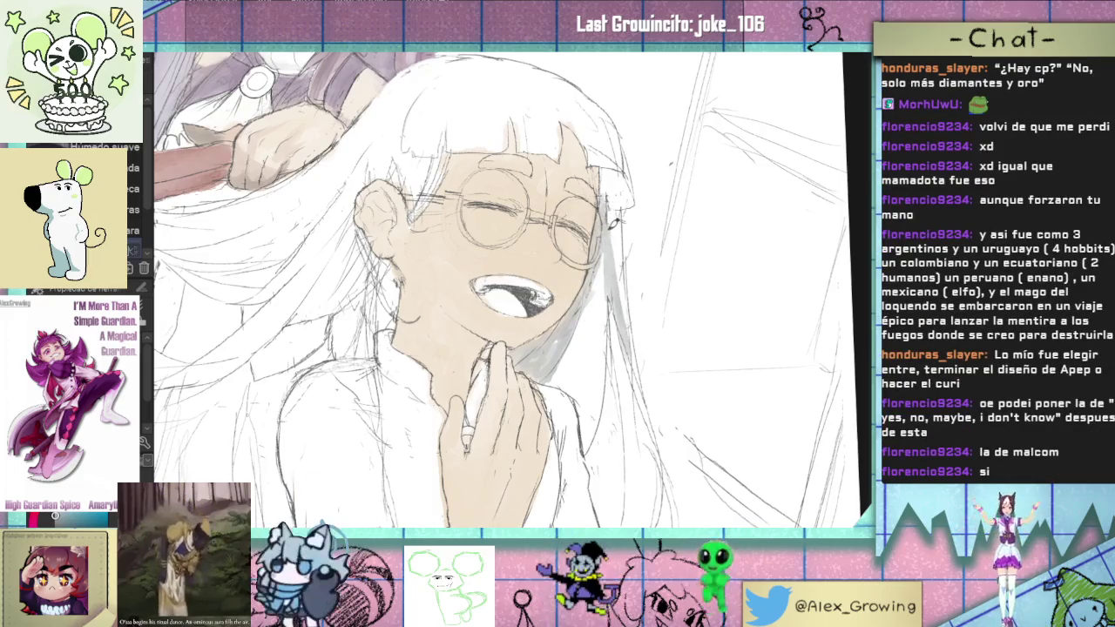
pyautogui.moveTo(620, 197); pyautogui.dragTo(613, 184)
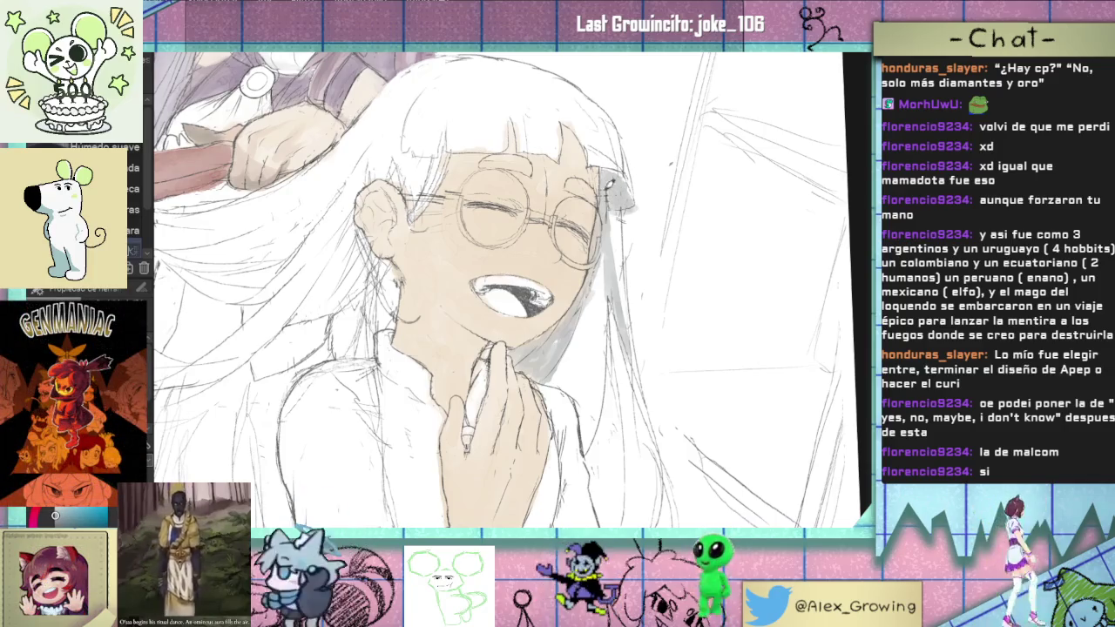
pyautogui.scroll(-5, 626, 261)
pyautogui.scroll(3, 614, 261)
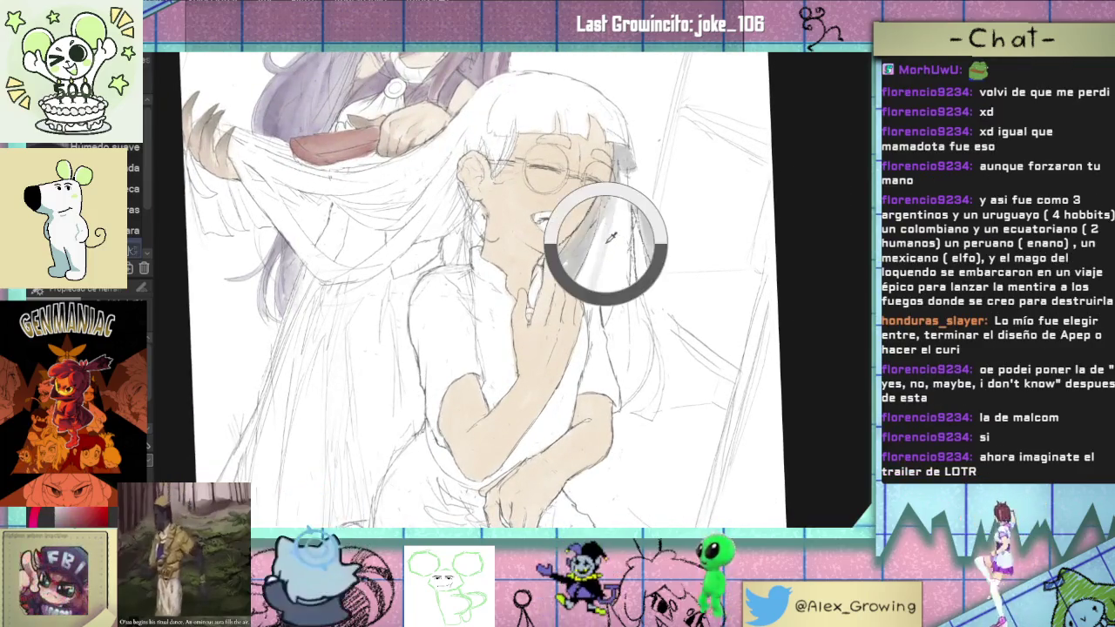
pyautogui.moveTo(616, 209); pyautogui.dragTo(608, 250)
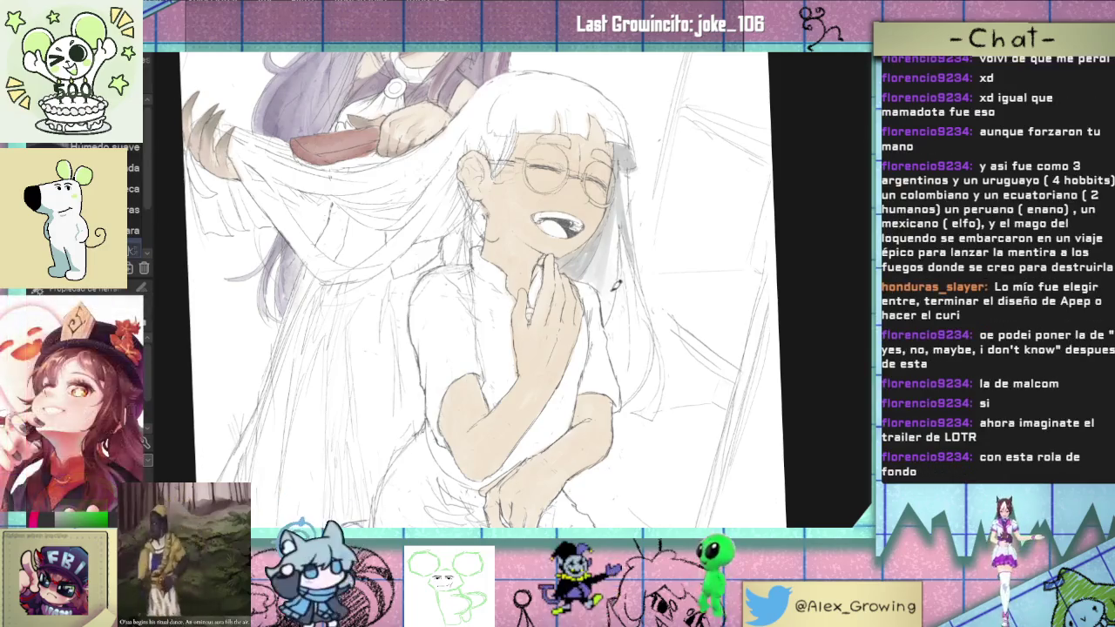
# Step: Pan the view to reveal the title text and the left side of the cover
pyautogui.moveTo(643, 280); pyautogui.dragTo(607, 319)
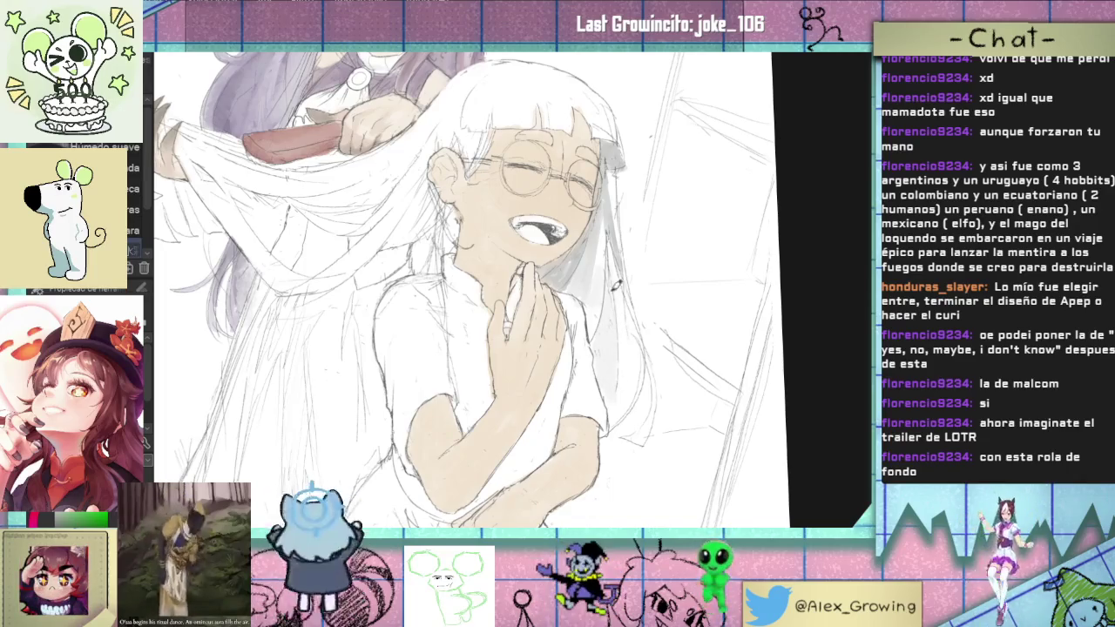
pyautogui.moveTo(616, 253); pyautogui.dragTo(632, 345)
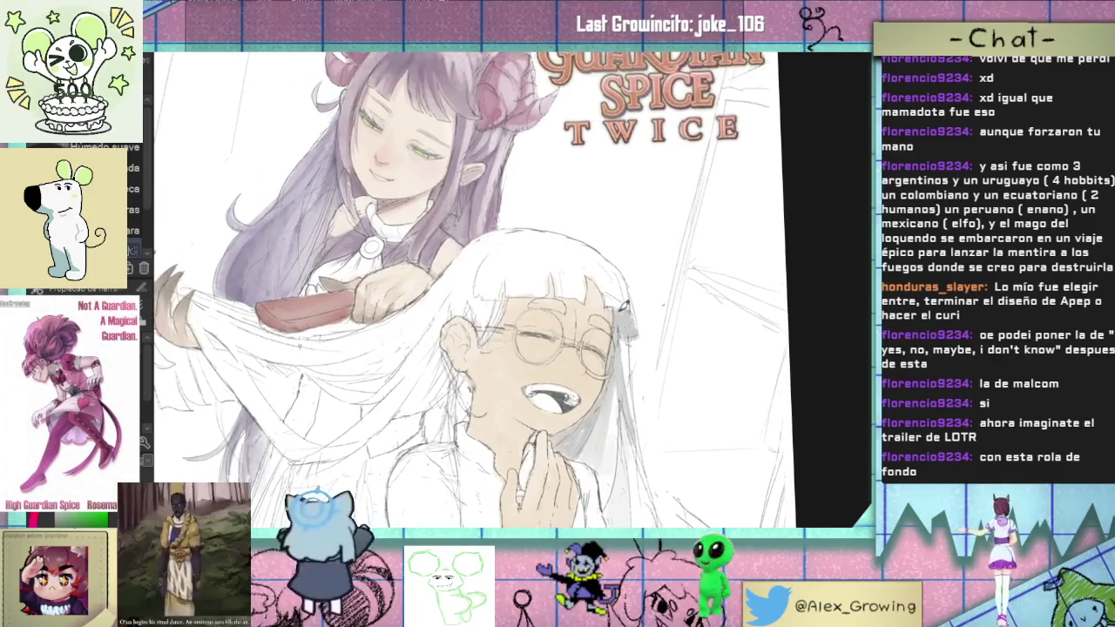
pyautogui.moveTo(600, 321); pyautogui.dragTo(566, 273)
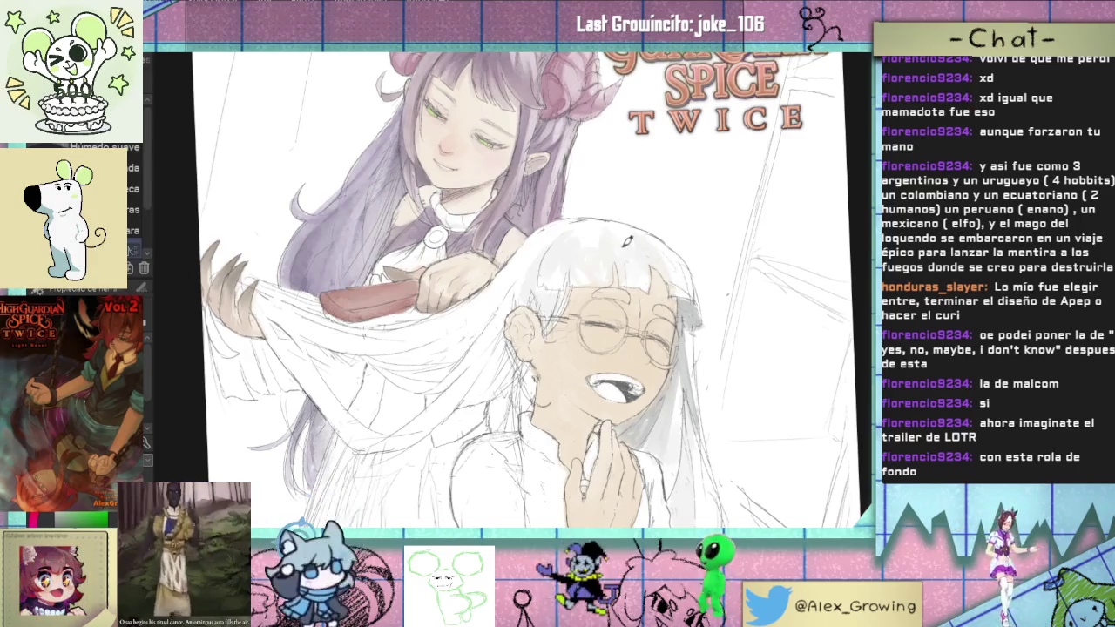
pyautogui.moveTo(627, 241); pyautogui.dragTo(650, 239)
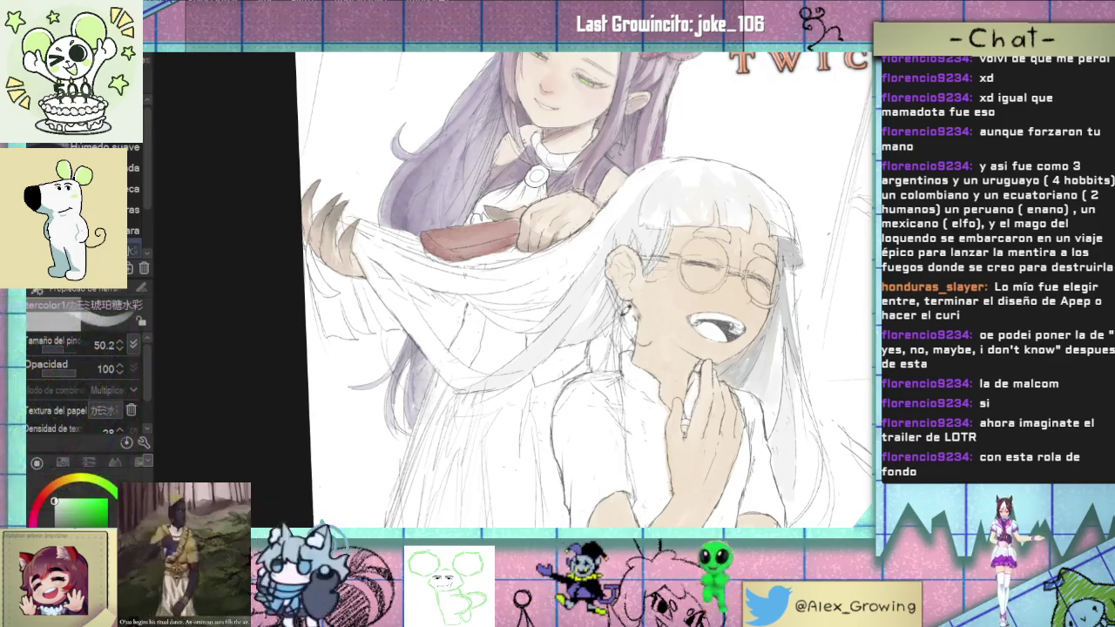
# Step: Zoom and rotate the view so both girls on the cover are visible
pyautogui.scroll(-2, 636, 322)
pyautogui.scroll(-2, 636, 318)
pyautogui.scroll(4, 618, 314)
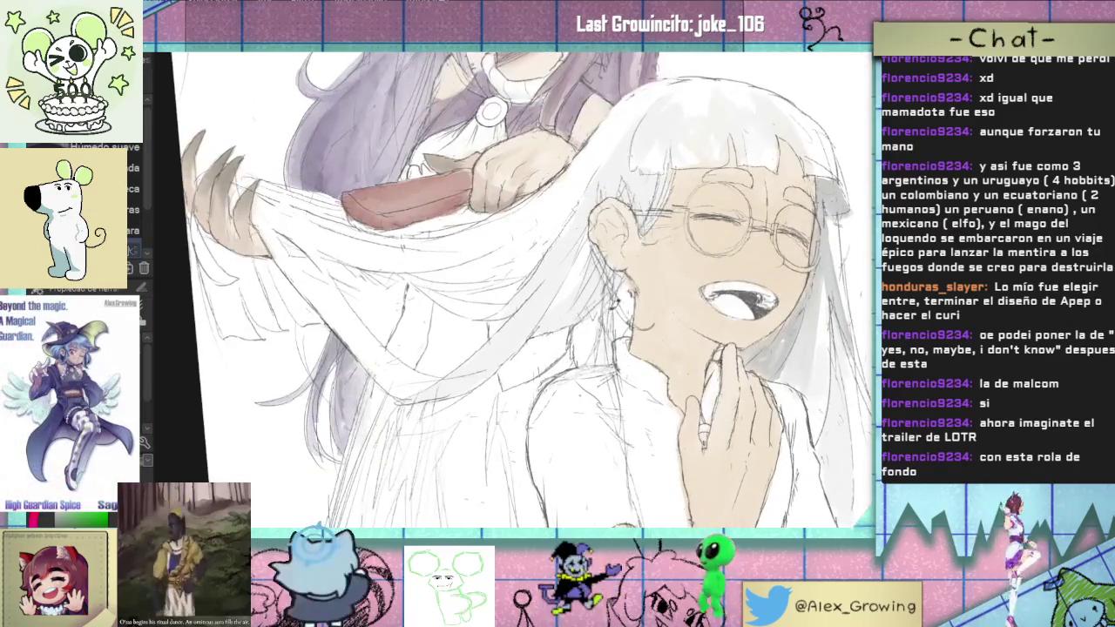
pyautogui.scroll(-3, 617, 378)
pyautogui.scroll(1, 614, 331)
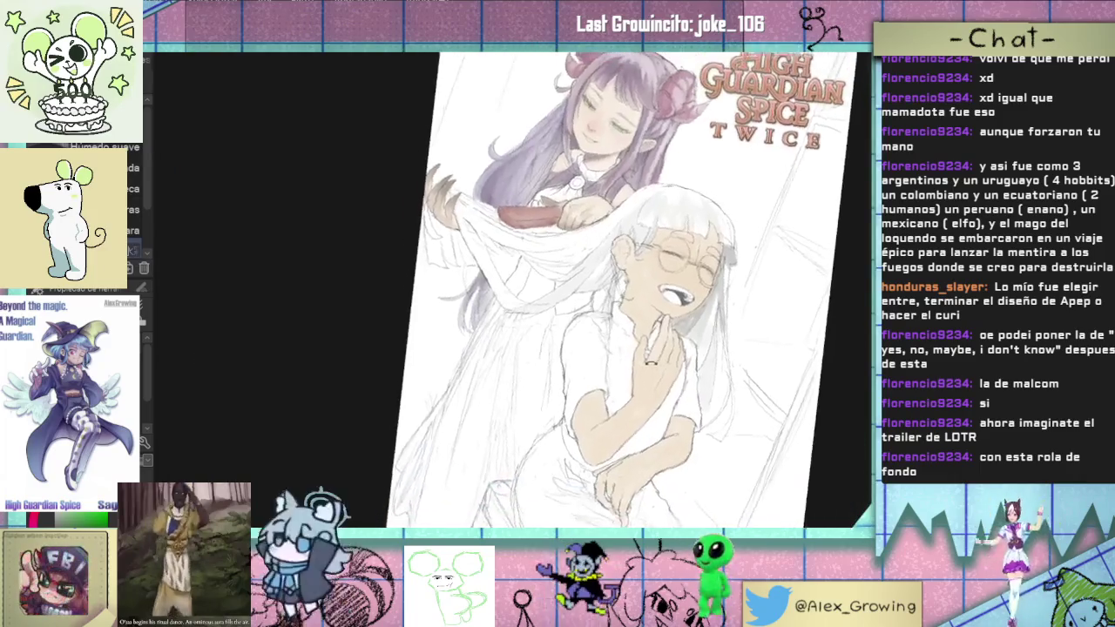
pyautogui.scroll(3, 611, 272)
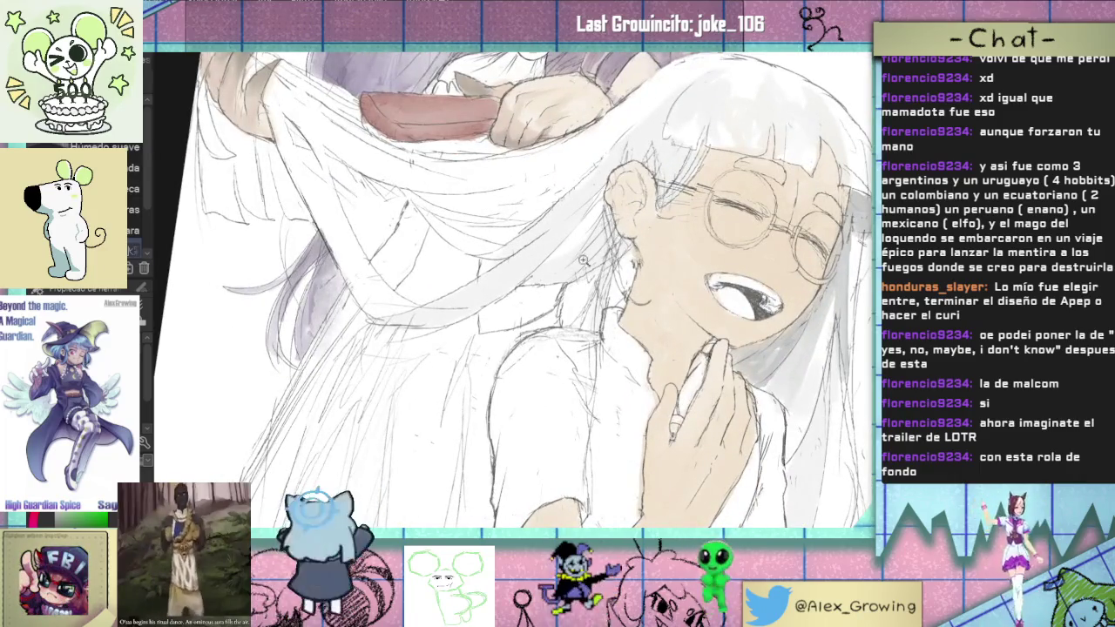
pyautogui.moveTo(620, 242); pyautogui.dragTo(645, 262)
pyautogui.moveTo(607, 324)
pyautogui.mouseDown()
pyautogui.moveTo(633, 293)
pyautogui.moveTo(478, 371)
pyautogui.mouseUp()
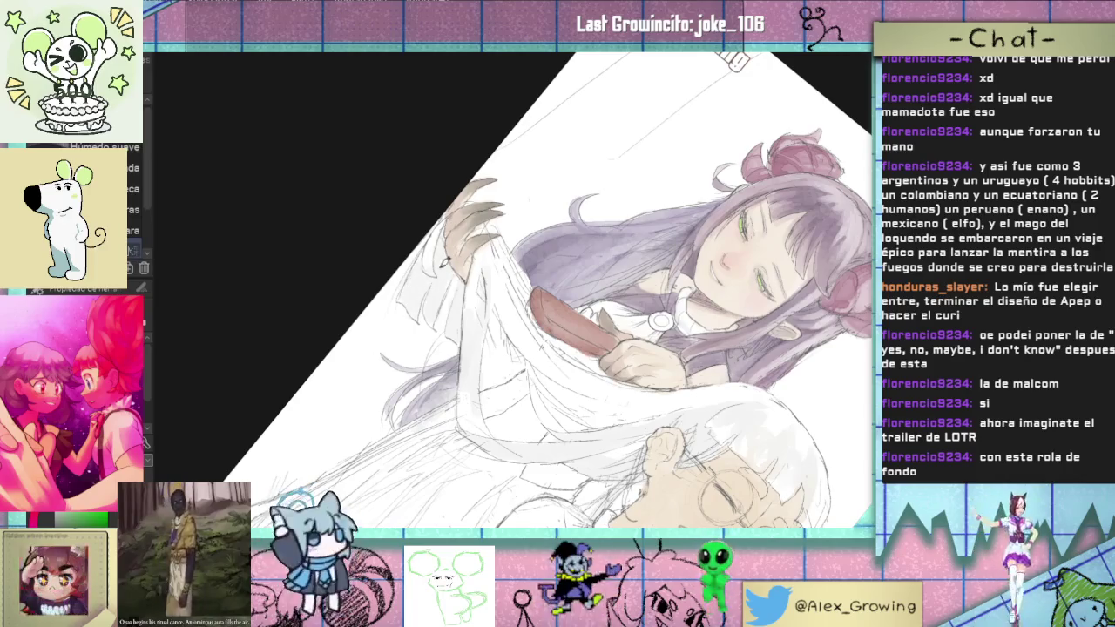
# Step: Tilt the canvas to a comfortable angle and retouch the hair strands below the hairbrush
pyautogui.press('-')
pyautogui.moveTo(645, 229); pyautogui.dragTo(558, 297)
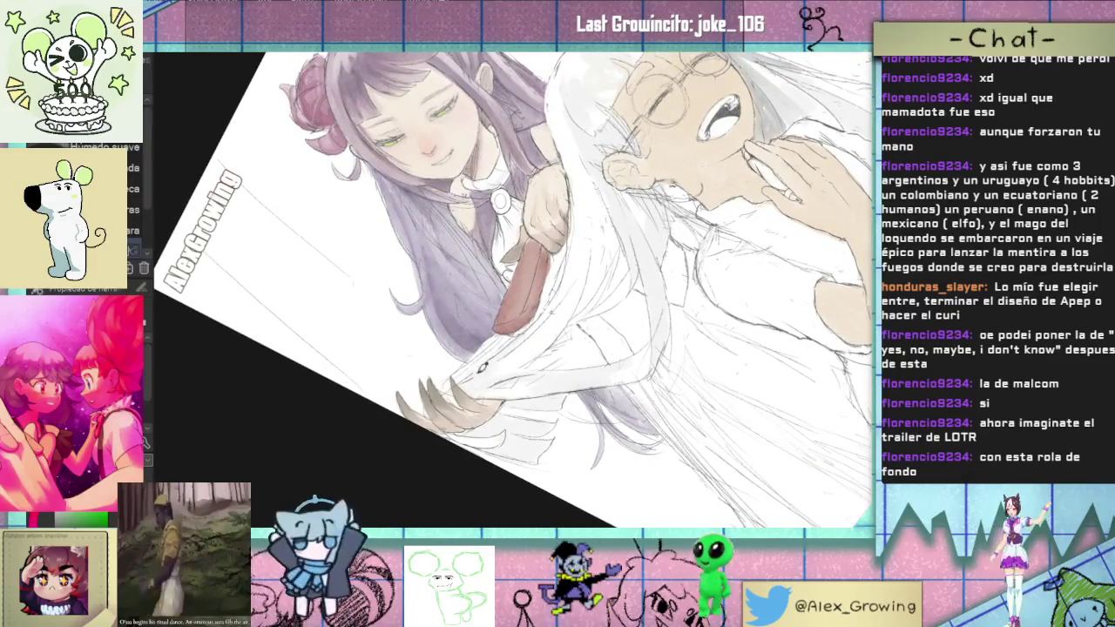
pyautogui.moveTo(513, 288); pyautogui.dragTo(567, 314)
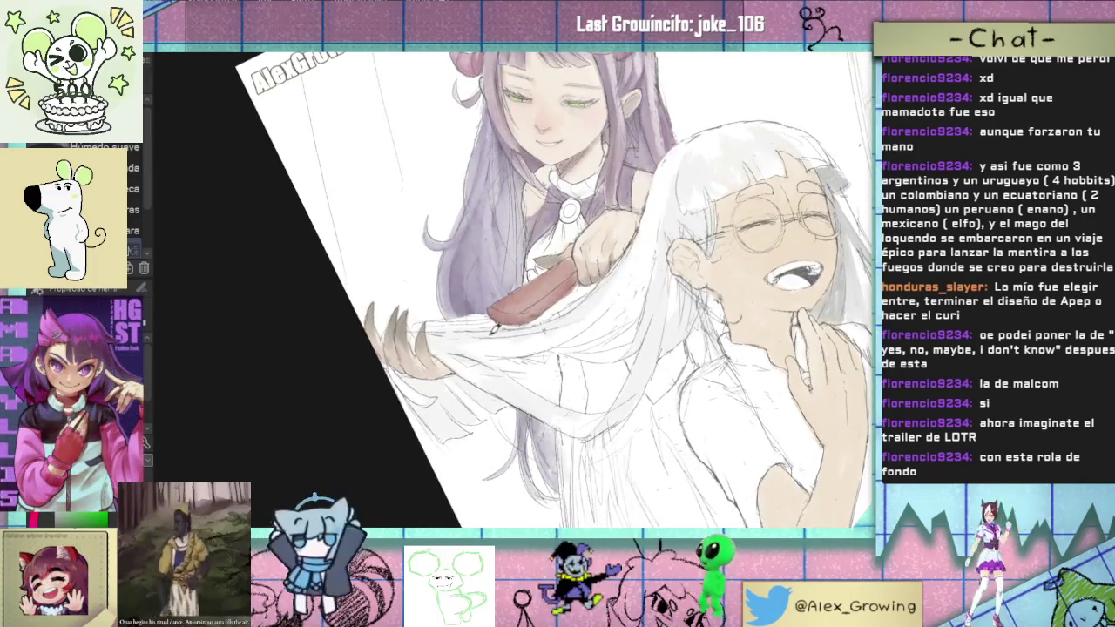
pyautogui.press('-')
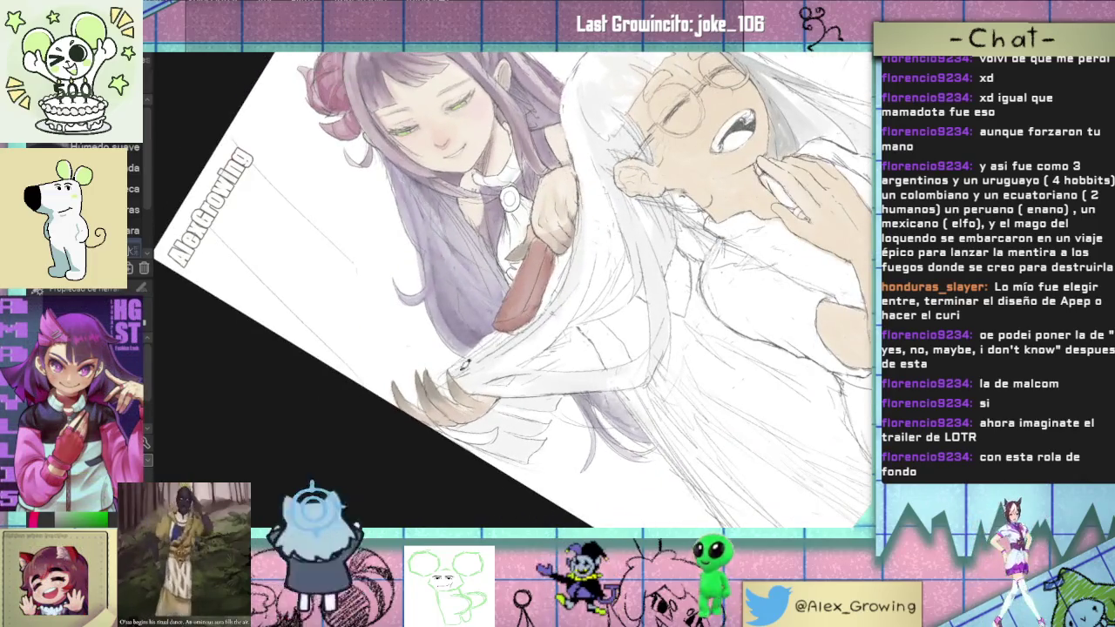
pyautogui.moveTo(509, 347)
pyautogui.mouseDown()
pyautogui.moveTo(453, 366)
pyautogui.moveTo(538, 311)
pyautogui.mouseUp()
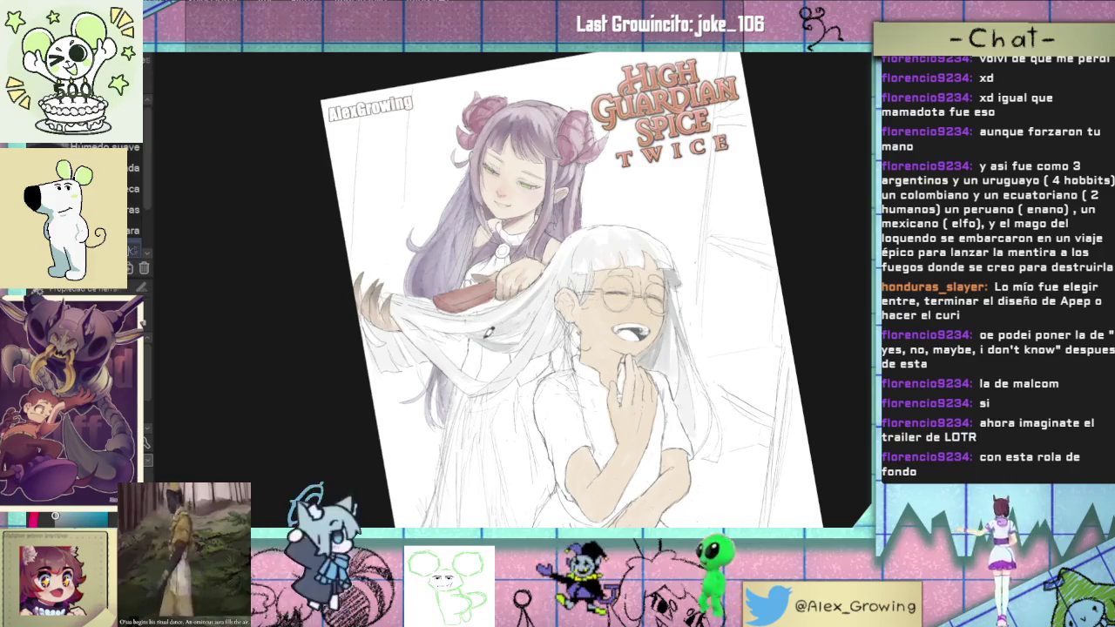
pyautogui.moveTo(586, 331); pyautogui.dragTo(563, 331)
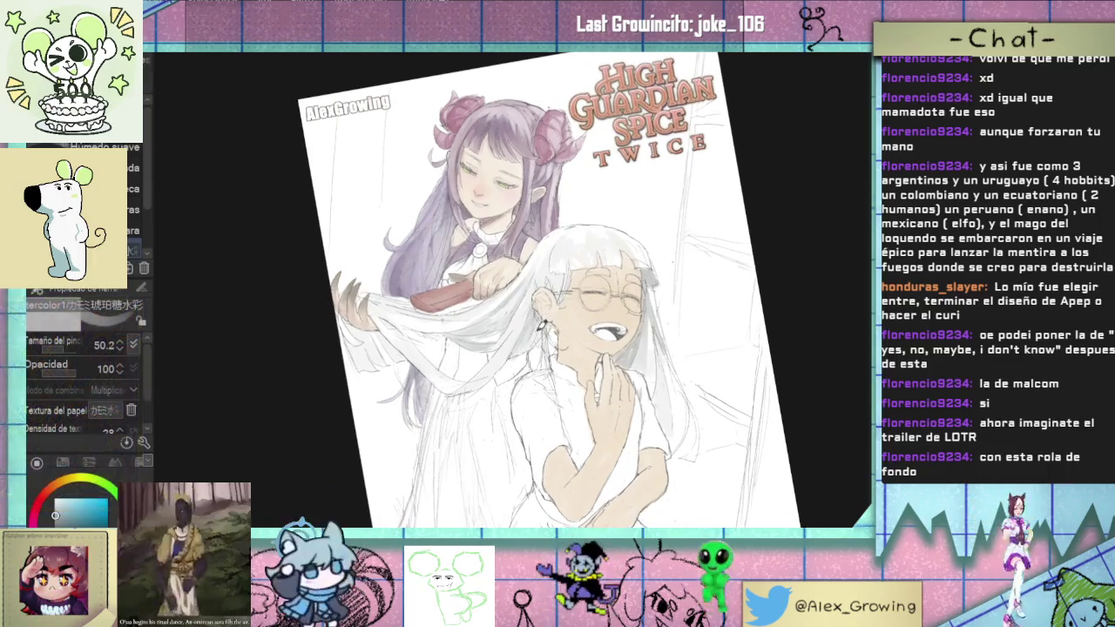
# Step: Fit the whole cover, tilt the canvas about 30 degrees, and zoom in on the laughing face and glasses
pyautogui.scroll(-2, 601, 361)
pyautogui.scroll(3, 601, 362)
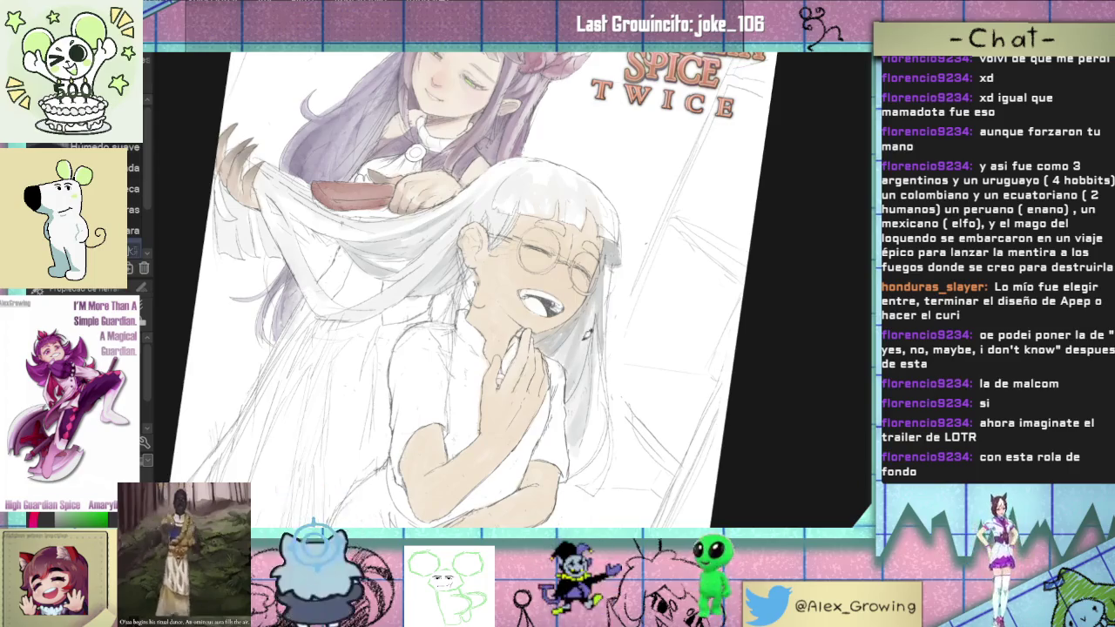
pyautogui.scroll(-3, 597, 349)
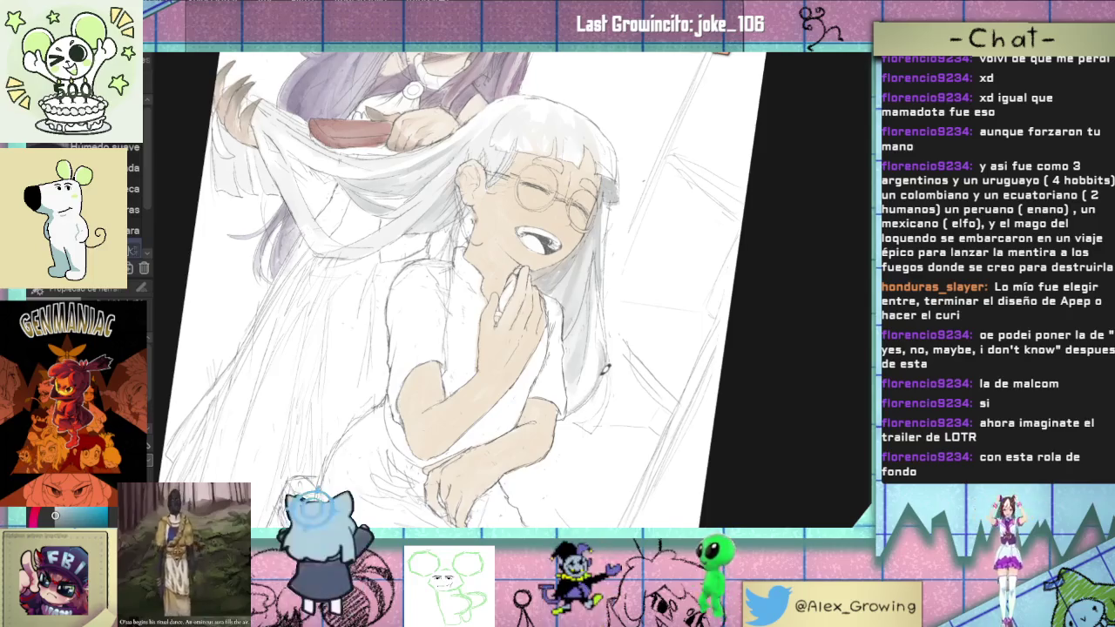
pyautogui.hotkey('ctrl', '0')
pyautogui.scroll(1, 601, 383)
pyautogui.scroll(2, 598, 390)
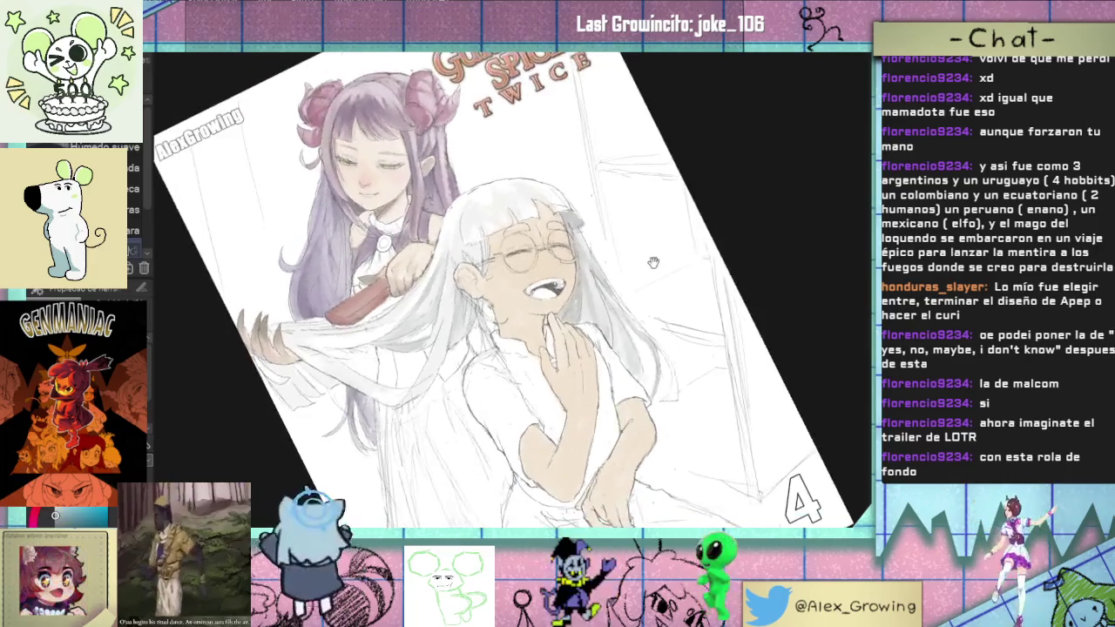
pyautogui.scroll(-2, 654, 262)
pyautogui.moveTo(653, 263)
pyautogui.mouseDown()
pyautogui.moveTo(646, 292)
pyautogui.moveTo(610, 261)
pyautogui.mouseUp()
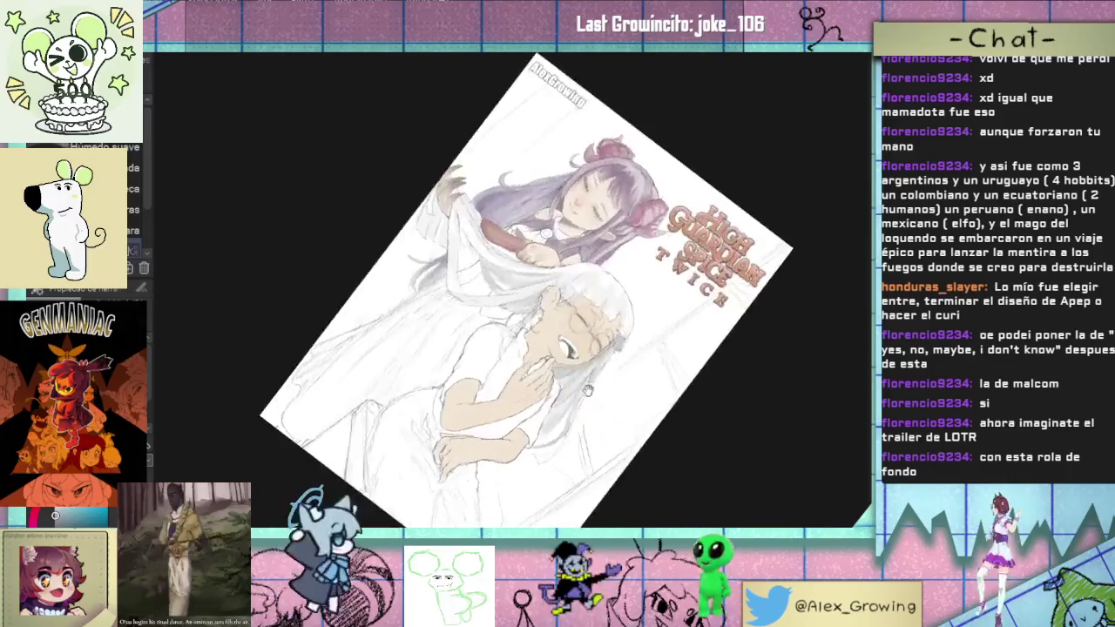
pyautogui.scroll(4, 558, 215)
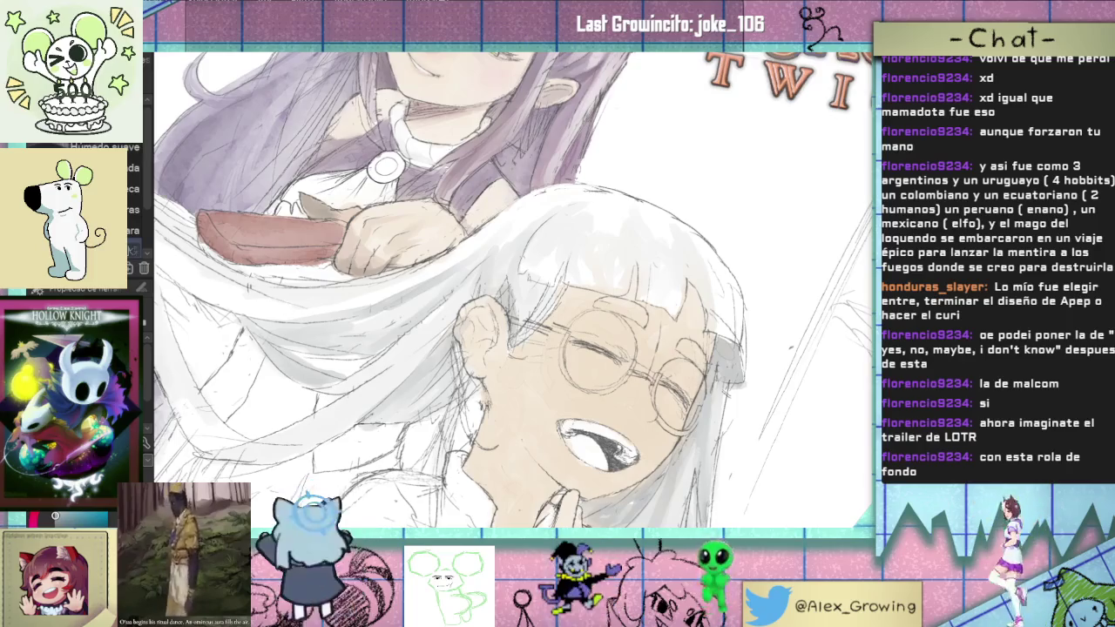
pyautogui.scroll(-5, 591, 241)
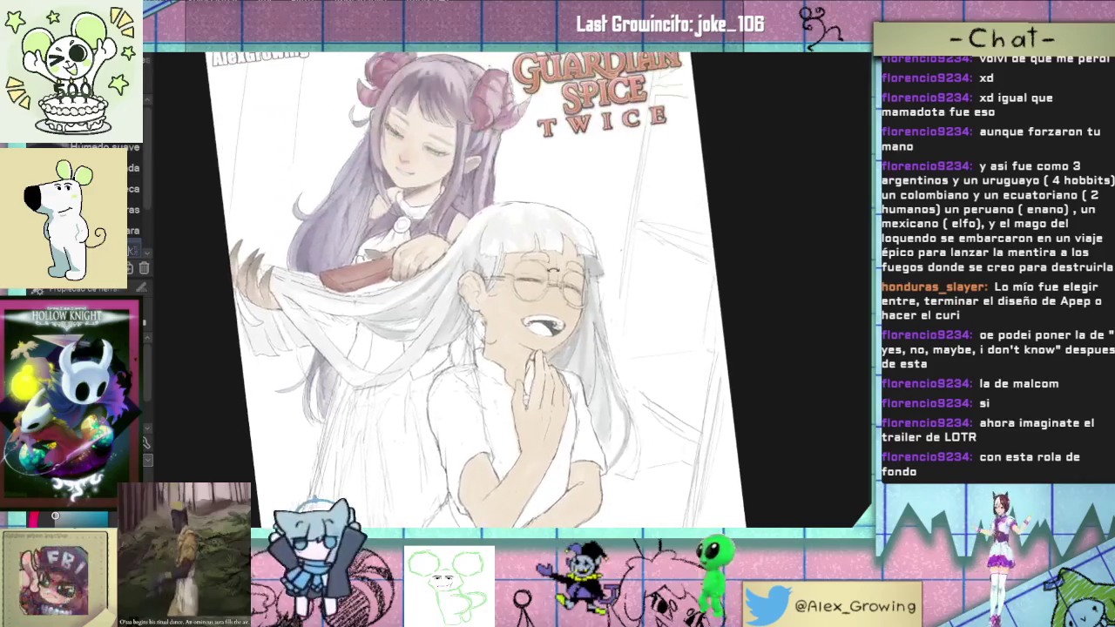
# Step: Tilt the canvas near upright and angle the view along the white hair, face and robe
pyautogui.moveTo(633, 267); pyautogui.dragTo(597, 273)
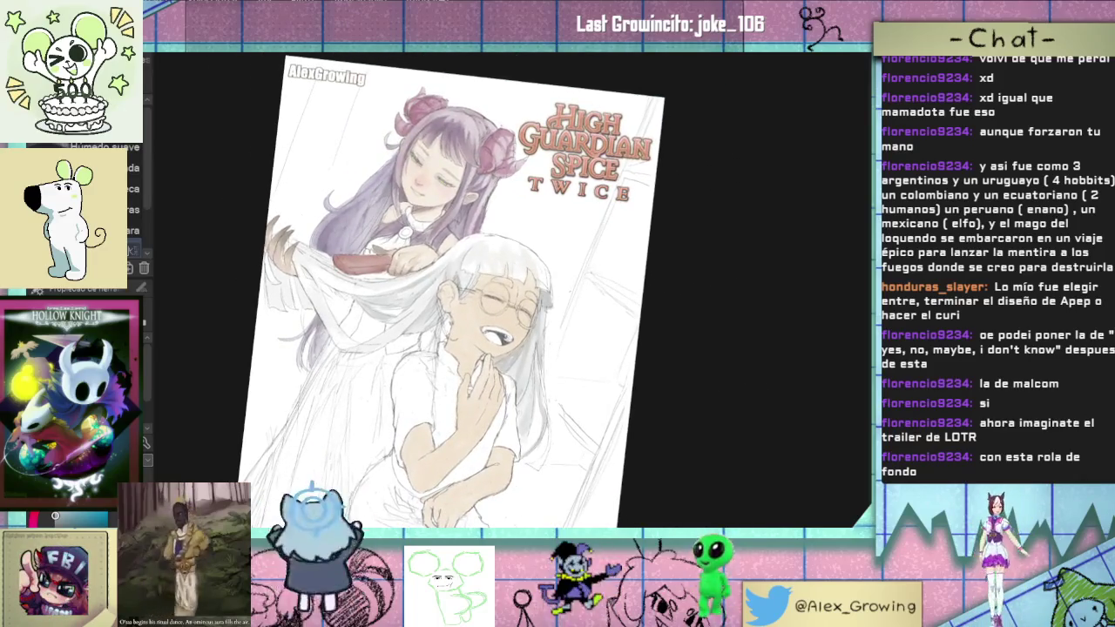
pyautogui.moveTo(622, 174)
pyautogui.mouseDown()
pyautogui.moveTo(663, 300)
pyautogui.moveTo(630, 216)
pyautogui.moveTo(620, 231)
pyautogui.mouseUp()
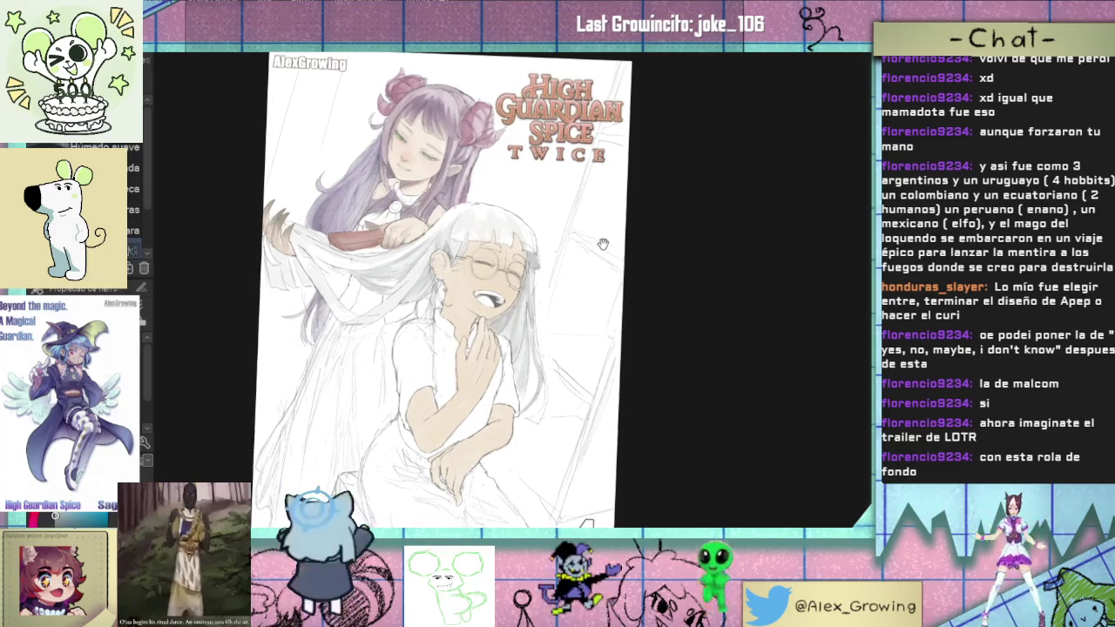
pyautogui.moveTo(604, 248); pyautogui.dragTo(603, 275)
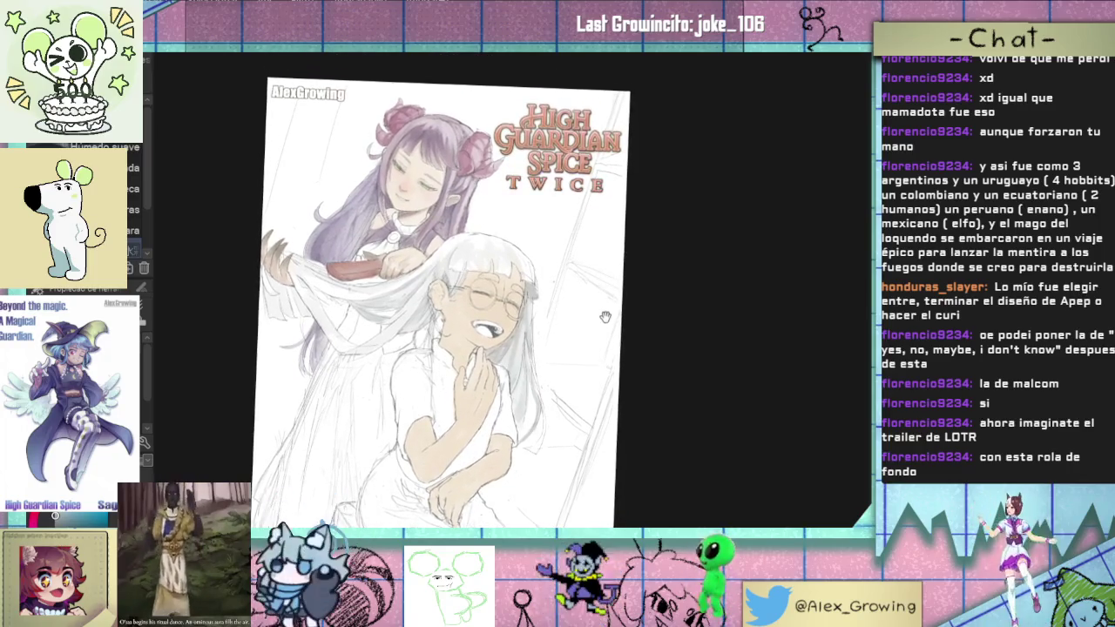
pyautogui.scroll(2, 523, 262)
pyautogui.scroll(2, 504, 258)
pyautogui.moveTo(503, 258)
pyautogui.mouseDown()
pyautogui.moveTo(558, 288)
pyautogui.moveTo(559, 322)
pyautogui.mouseUp()
pyautogui.scroll(4, 614, 294)
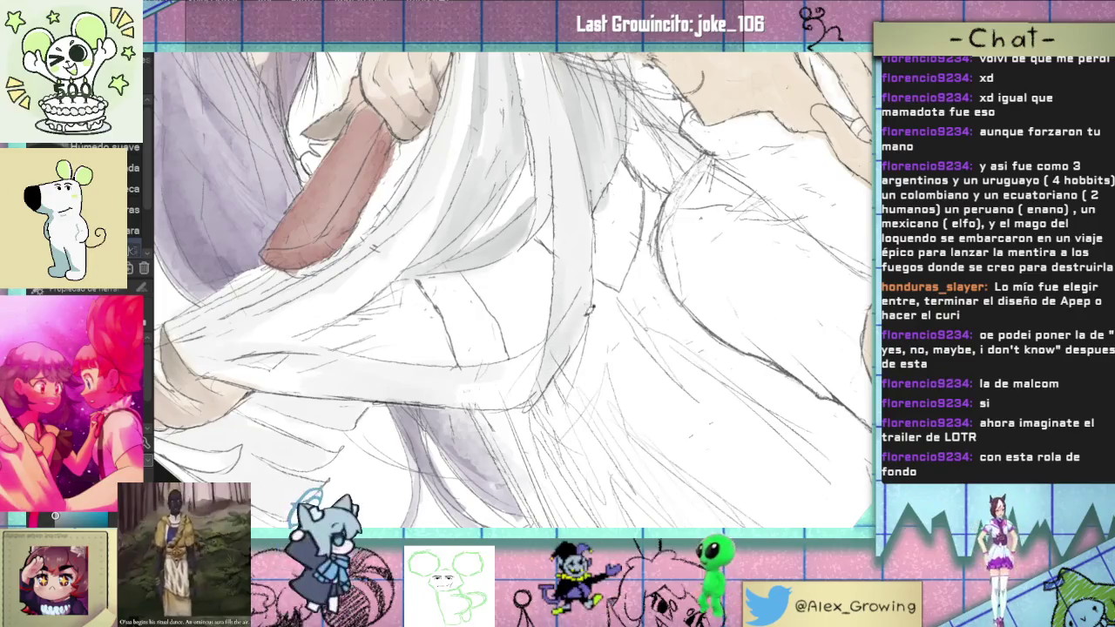
pyautogui.moveTo(570, 334); pyautogui.dragTo(567, 346)
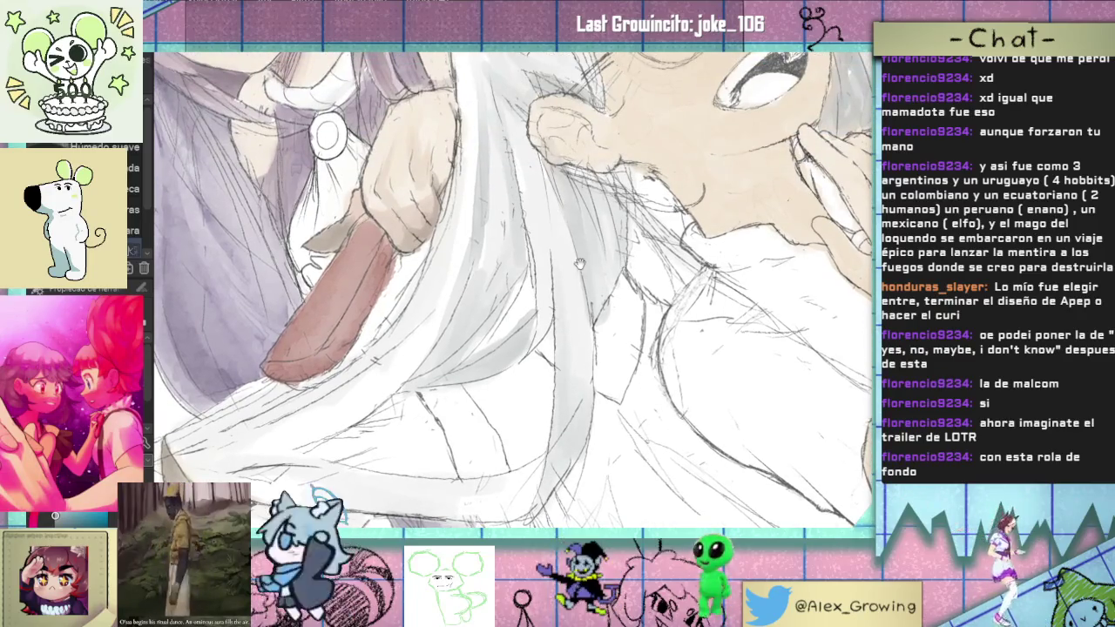
pyautogui.moveTo(579, 263); pyautogui.dragTo(571, 342)
pyautogui.moveTo(526, 392)
pyautogui.mouseDown()
pyautogui.moveTo(557, 346)
pyautogui.moveTo(636, 373)
pyautogui.moveTo(641, 392)
pyautogui.moveTo(567, 271)
pyautogui.mouseUp()
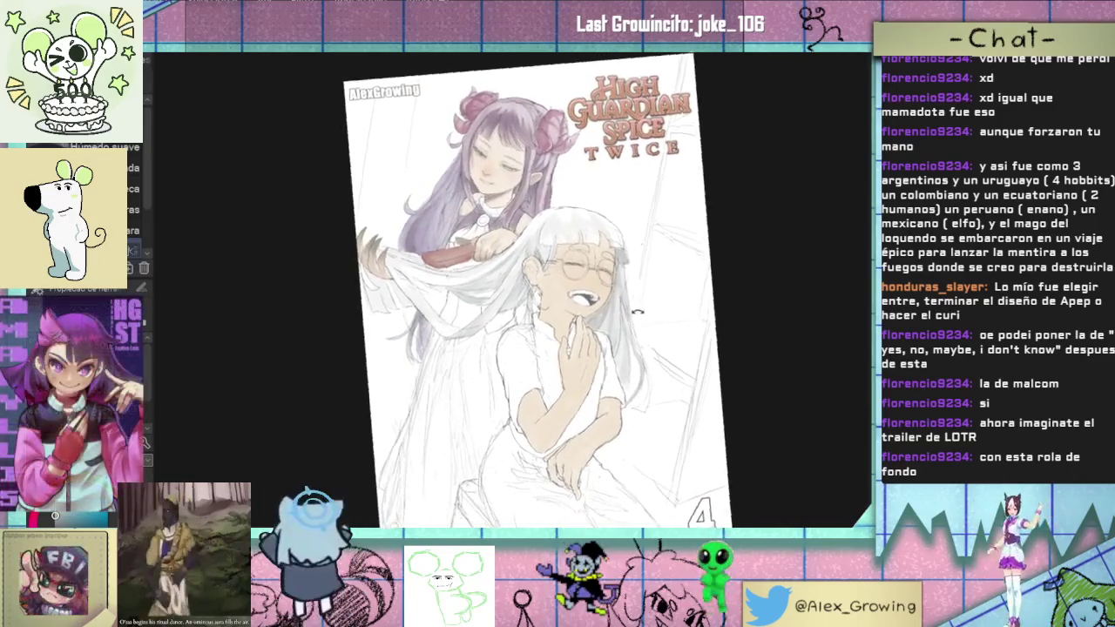
# Step: Zoom in and out to check the whole cover including its title
pyautogui.scroll(3, 567, 270)
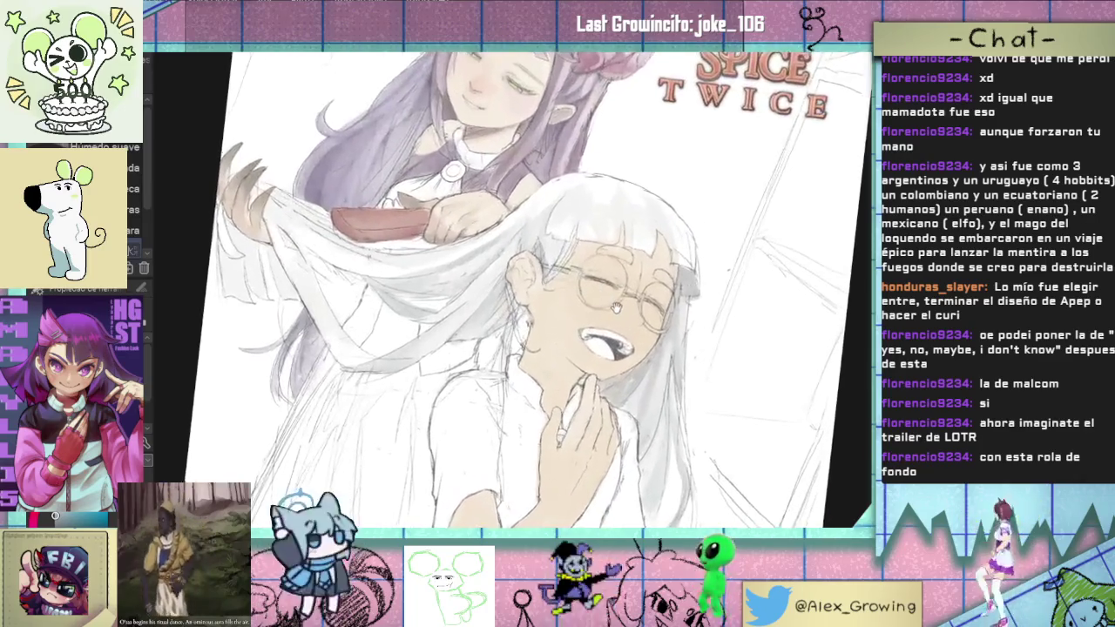
pyautogui.scroll(-3, 567, 271)
pyautogui.scroll(4, 567, 271)
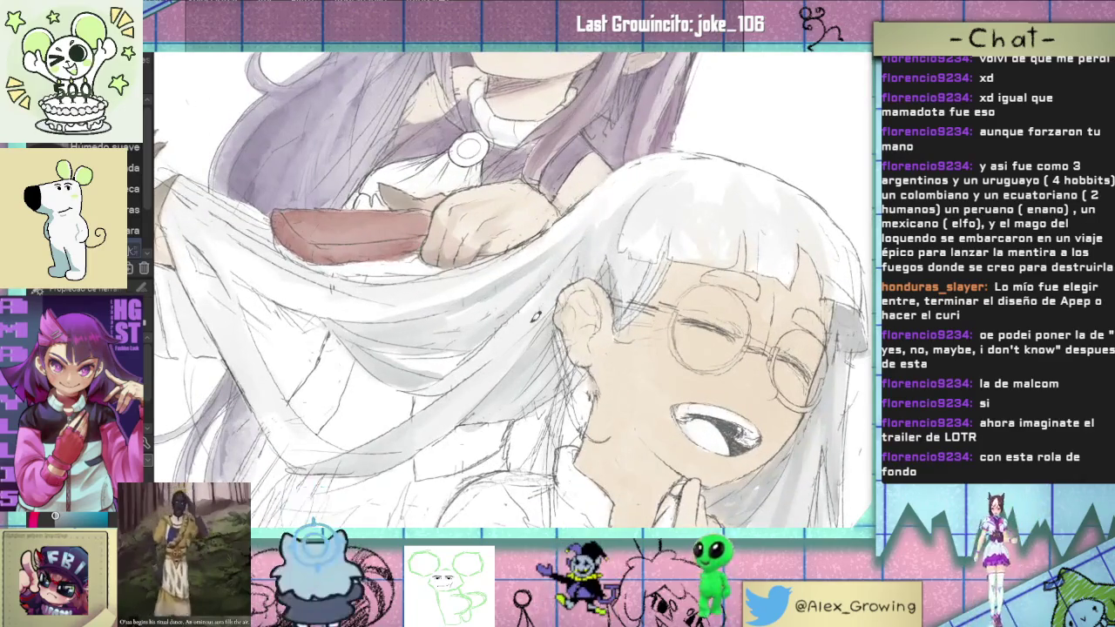
pyautogui.scroll(-5, 568, 280)
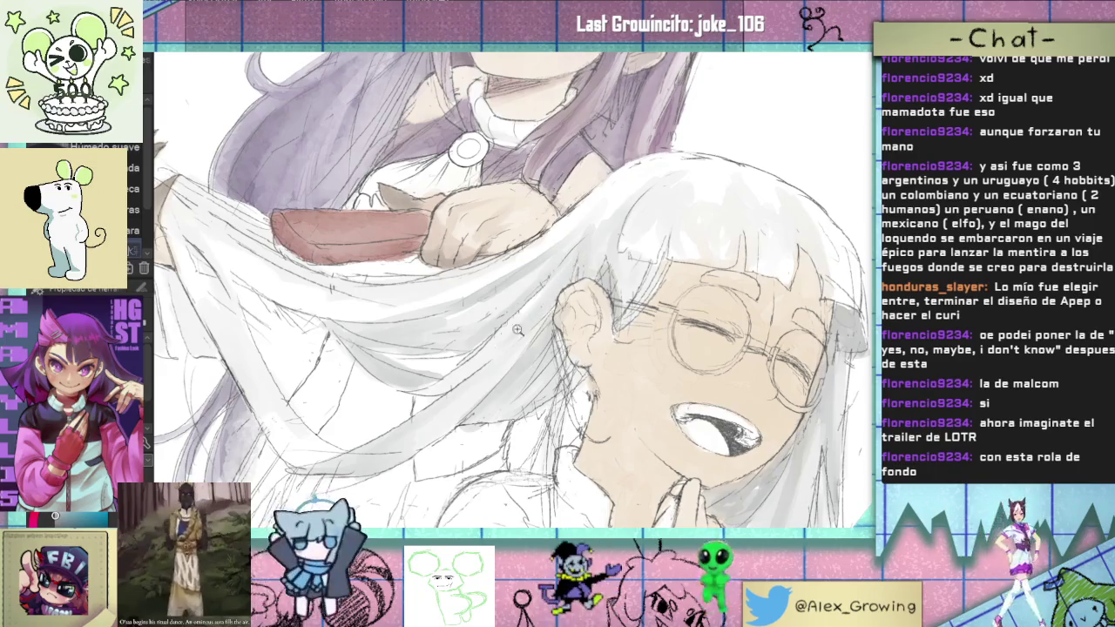
pyautogui.scroll(3, 601, 316)
pyautogui.scroll(1, 601, 315)
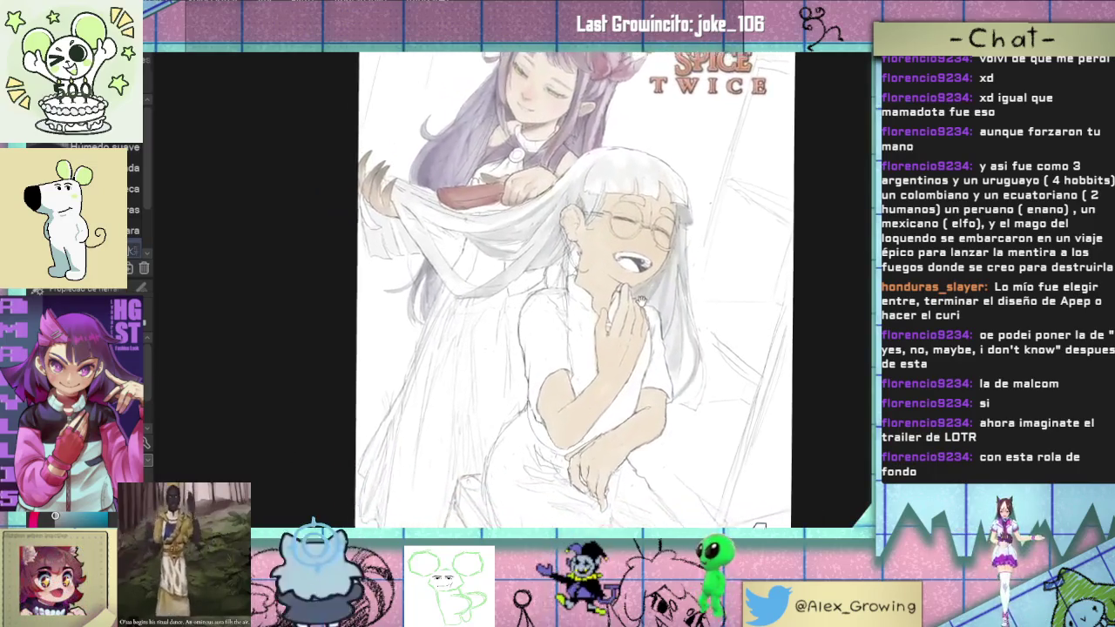
pyautogui.scroll(1, 601, 316)
pyautogui.scroll(1, 599, 331)
pyautogui.scroll(-4, 588, 287)
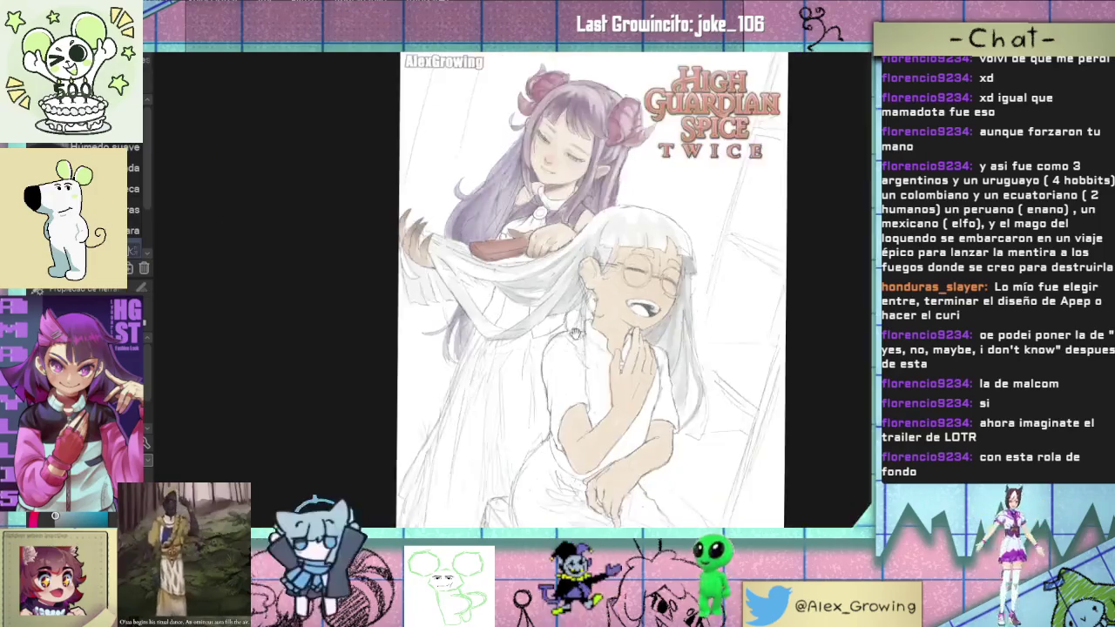
pyautogui.scroll(3, 566, 286)
pyautogui.scroll(1, 553, 282)
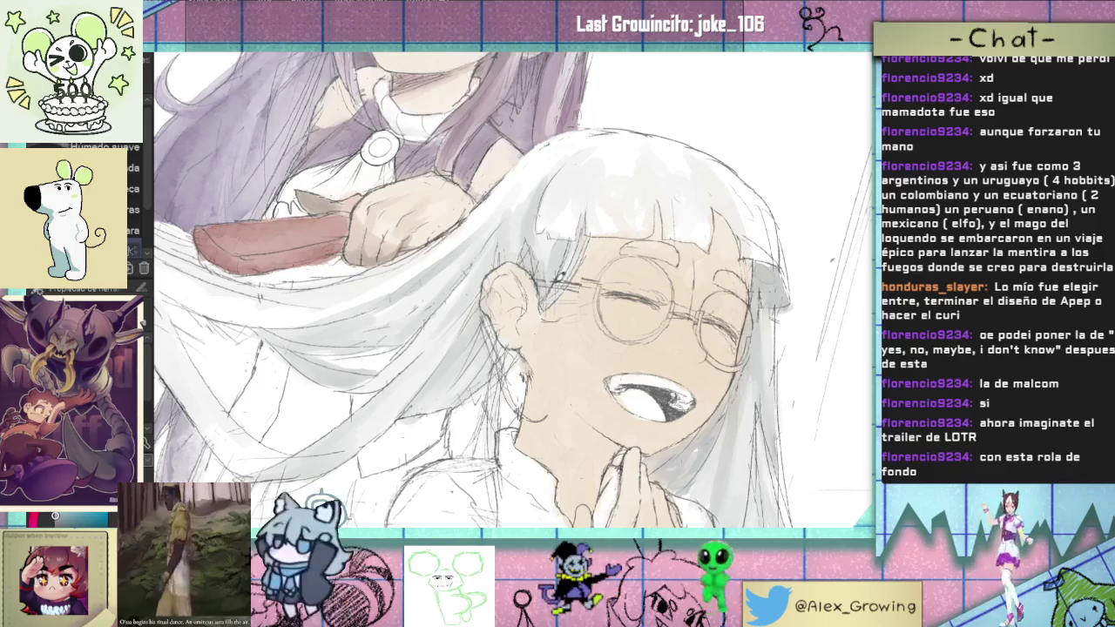
pyautogui.scroll(-5, 563, 276)
pyautogui.scroll(2, 618, 311)
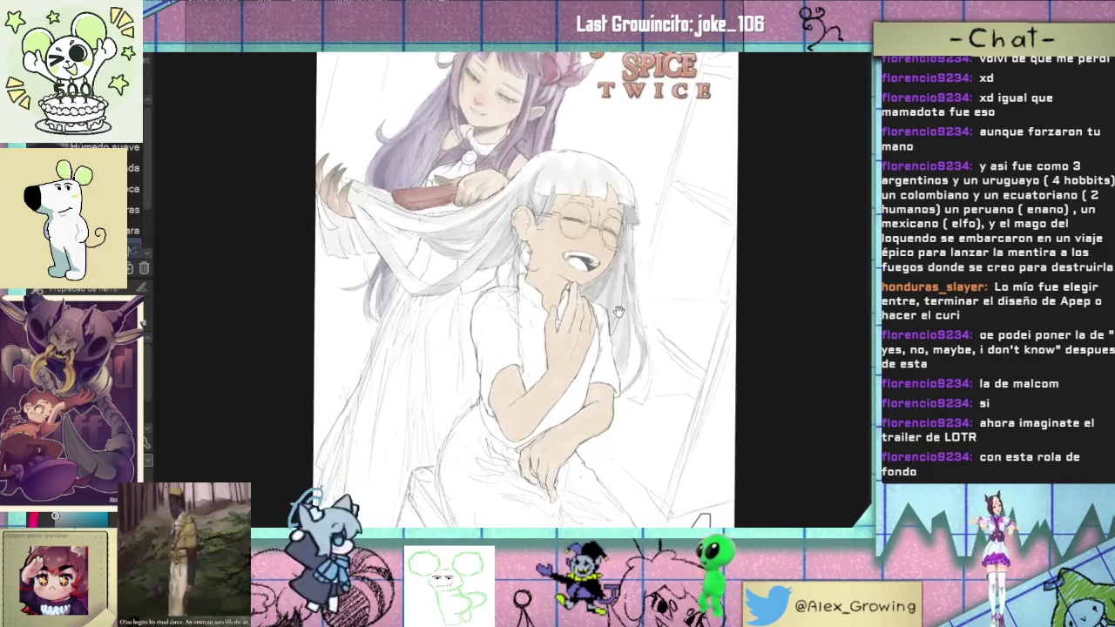
pyautogui.moveTo(617, 311); pyautogui.dragTo(622, 338)
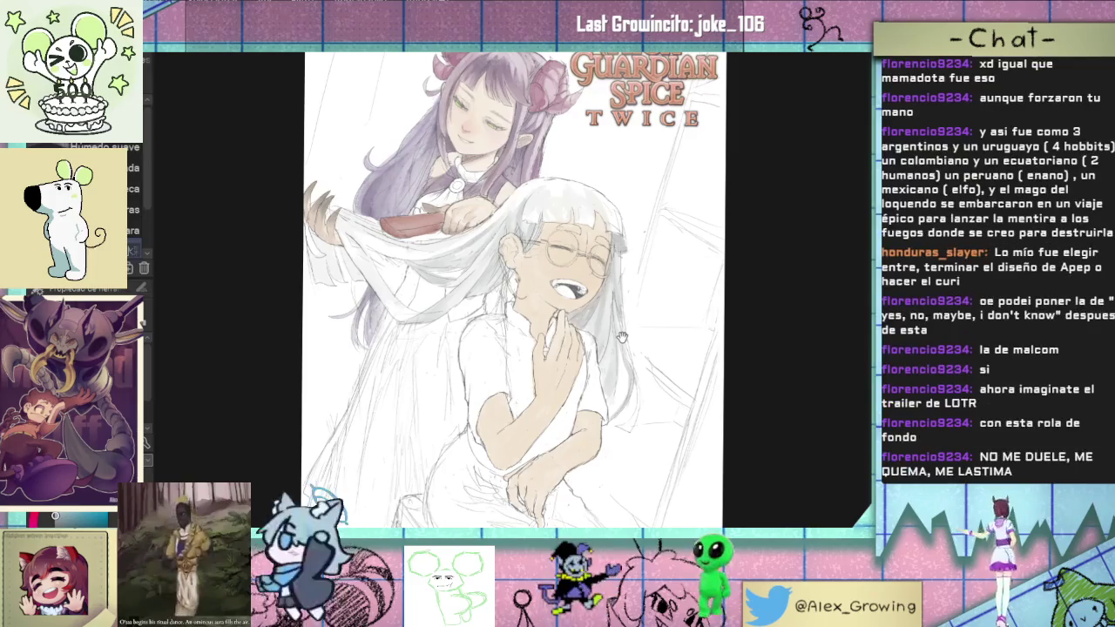
# Step: Rotate the view clockwise and zoom onto the lifted white hair beside the hairbrush
pyautogui.scroll(2, 626, 296)
pyautogui.scroll(-2, 628, 262)
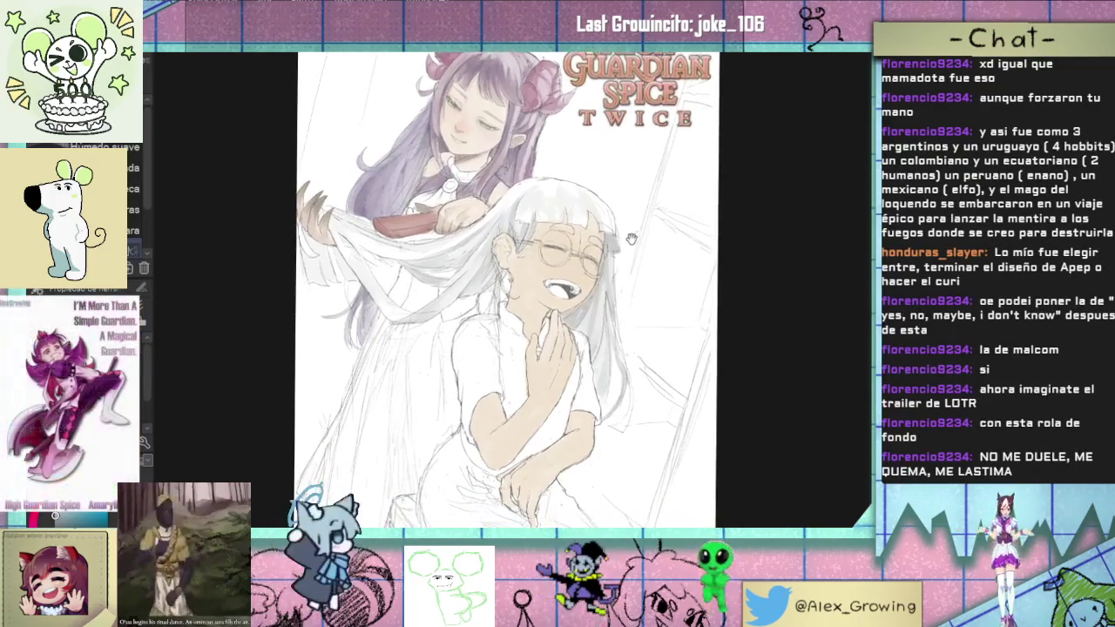
pyautogui.moveTo(632, 238); pyautogui.dragTo(558, 331)
pyautogui.scroll(4, 557, 331)
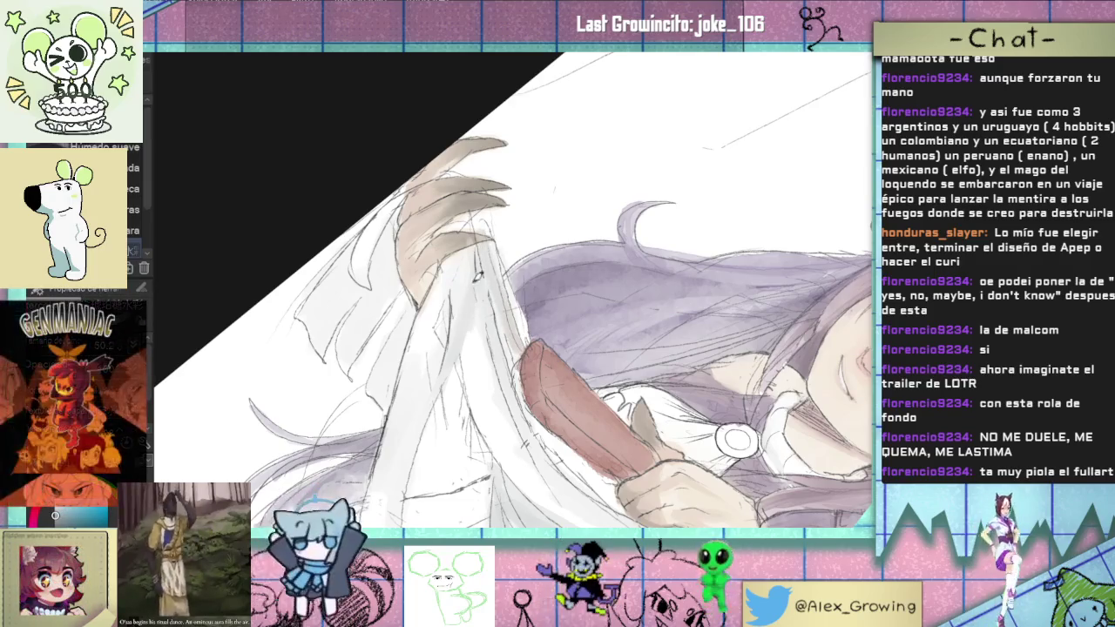
pyautogui.moveTo(478, 259)
pyautogui.mouseDown()
pyautogui.moveTo(512, 297)
pyautogui.moveTo(498, 270)
pyautogui.mouseUp()
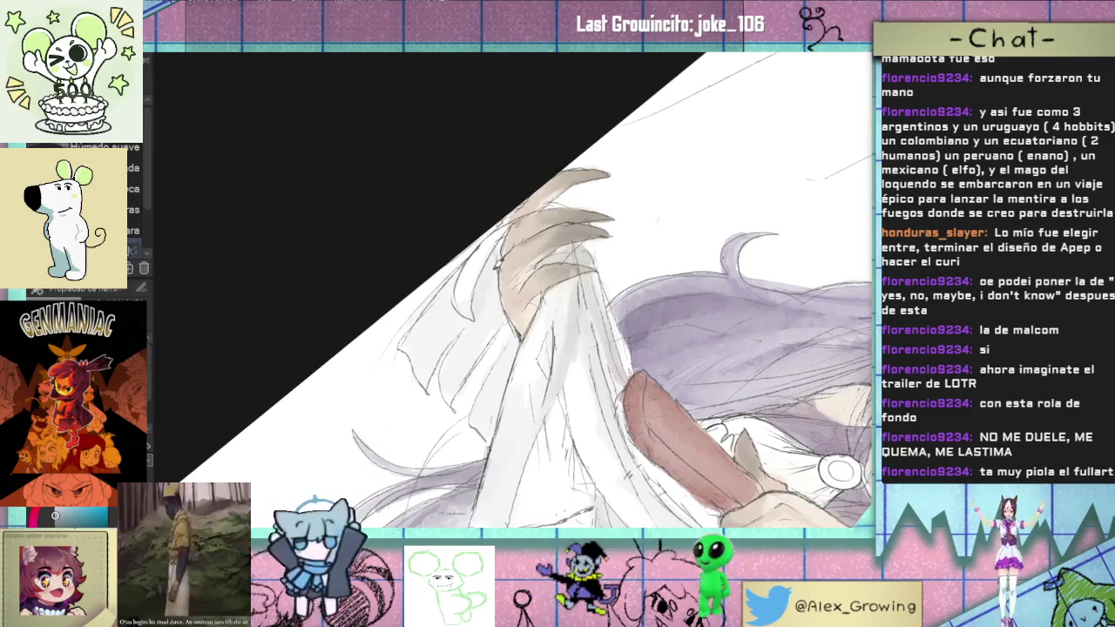
pyautogui.moveTo(455, 302)
pyautogui.mouseDown()
pyautogui.moveTo(426, 376)
pyautogui.moveTo(427, 338)
pyautogui.mouseUp()
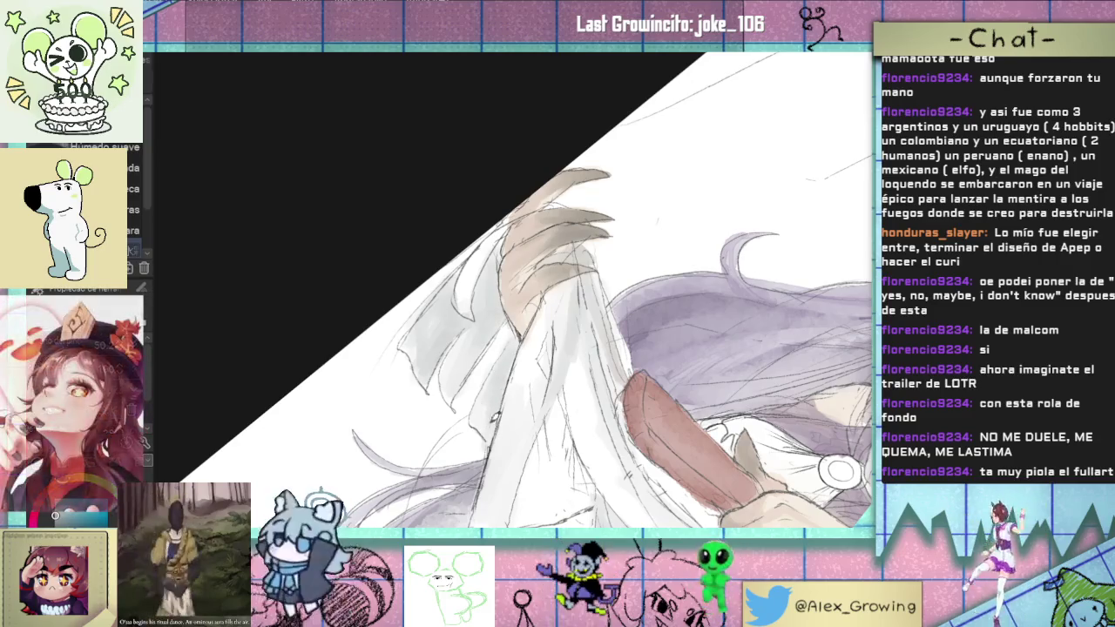
pyautogui.hotkey('ctrl', '0')
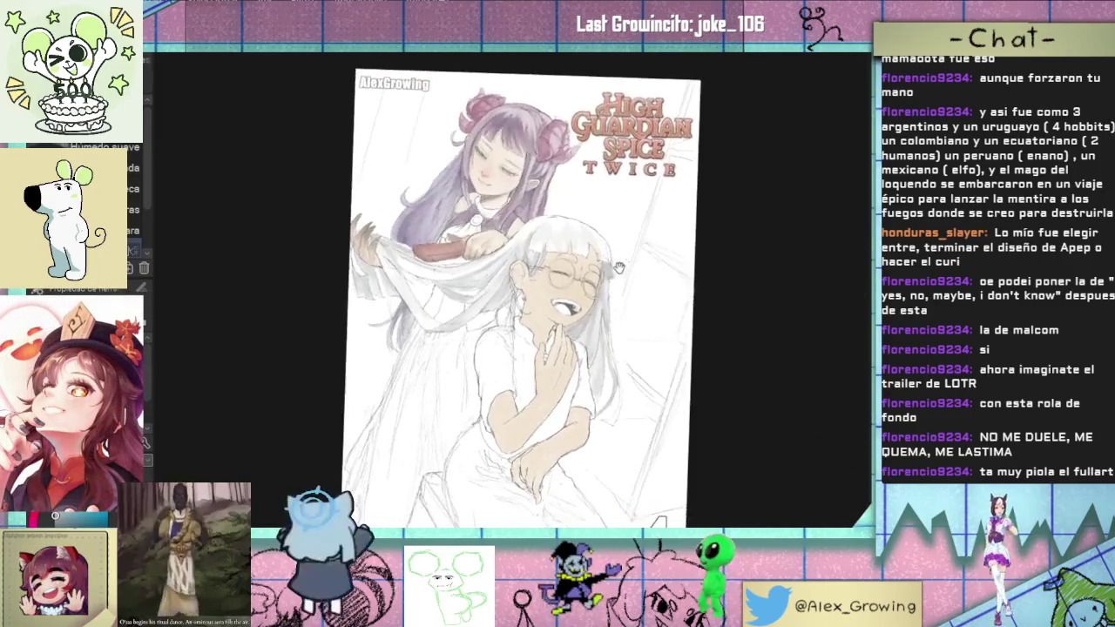
pyautogui.scroll(3, 592, 259)
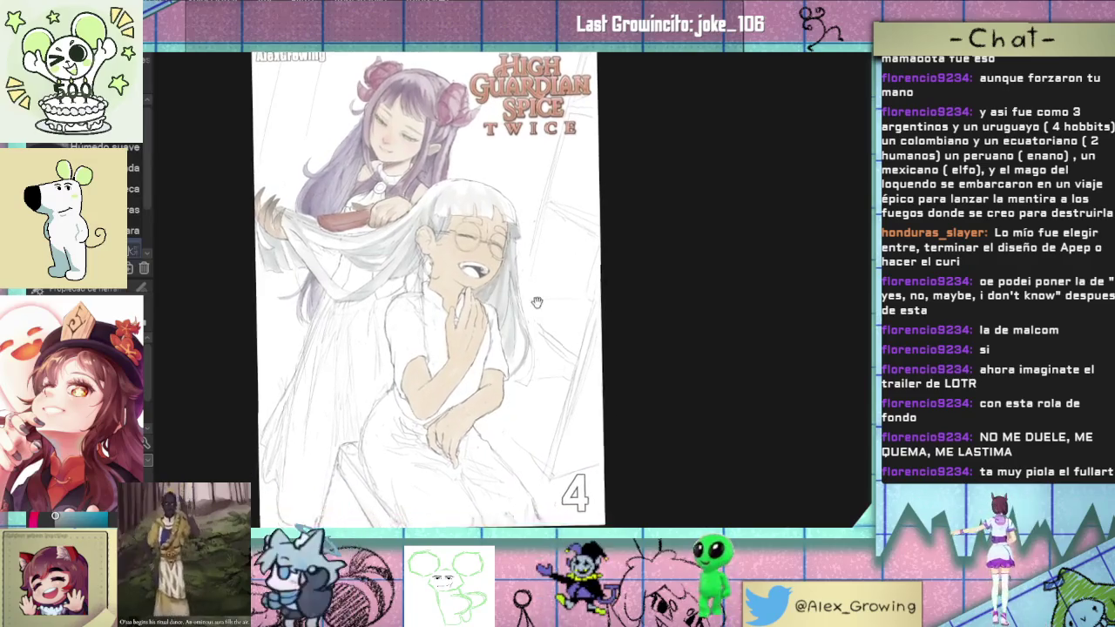
pyautogui.moveTo(525, 292); pyautogui.dragTo(526, 392)
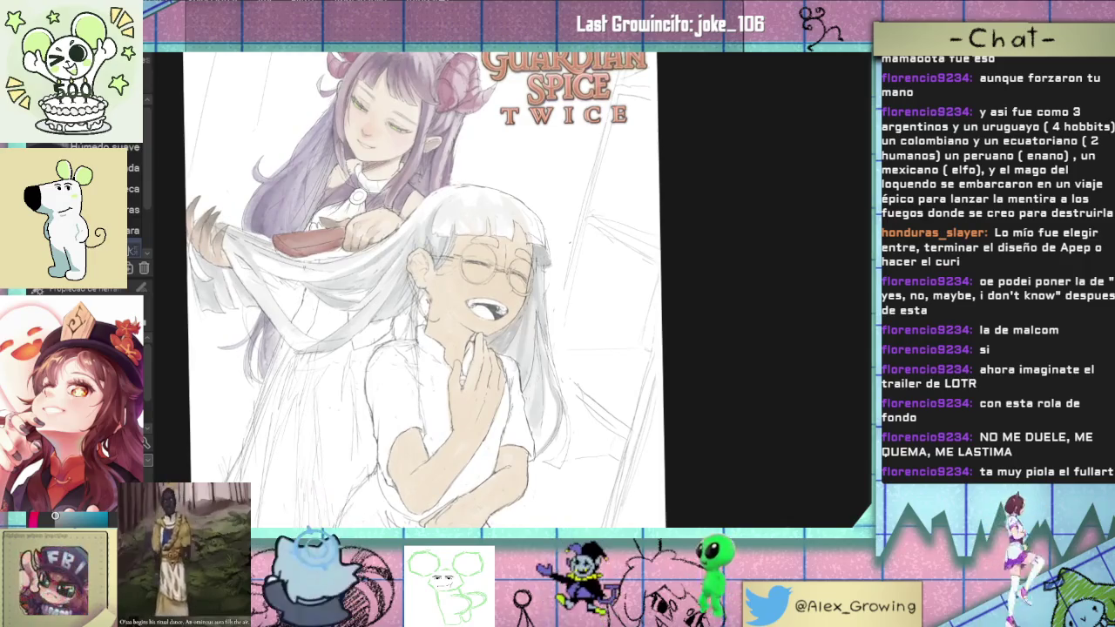
pyautogui.press('e')
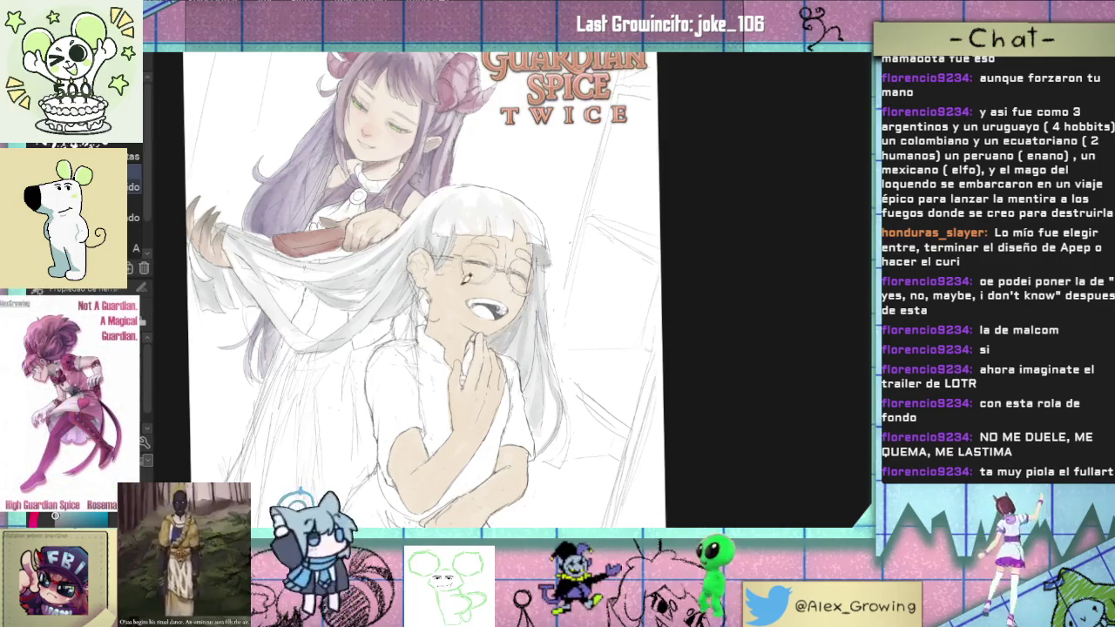
pyautogui.scroll(-2, 476, 415)
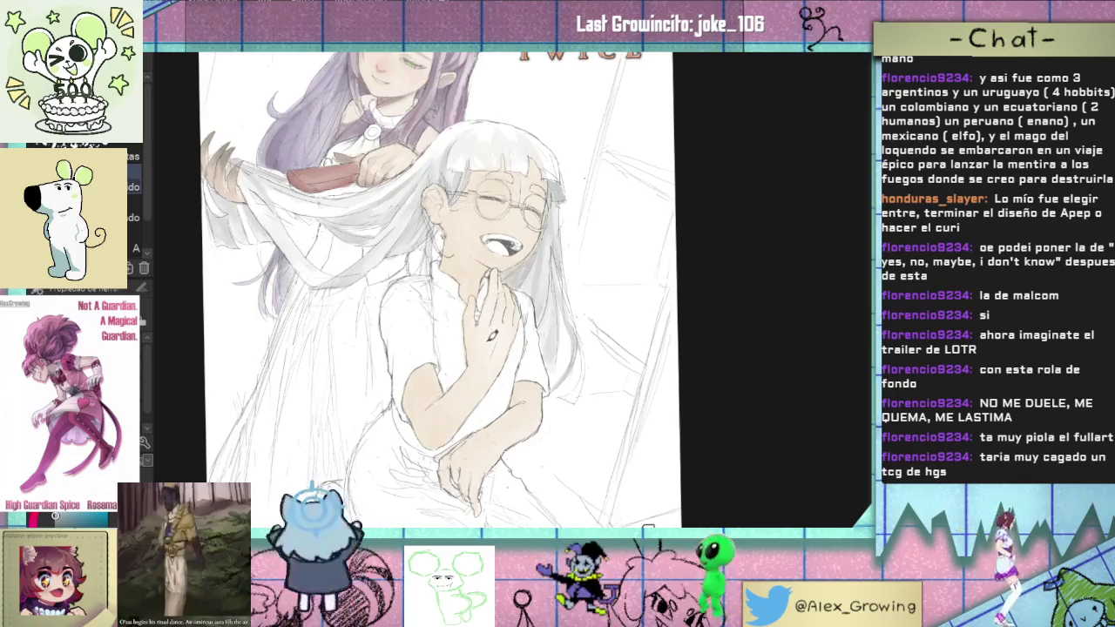
pyautogui.scroll(1, 492, 364)
pyautogui.hotkey('ctrl', '0')
pyautogui.scroll(3, 494, 261)
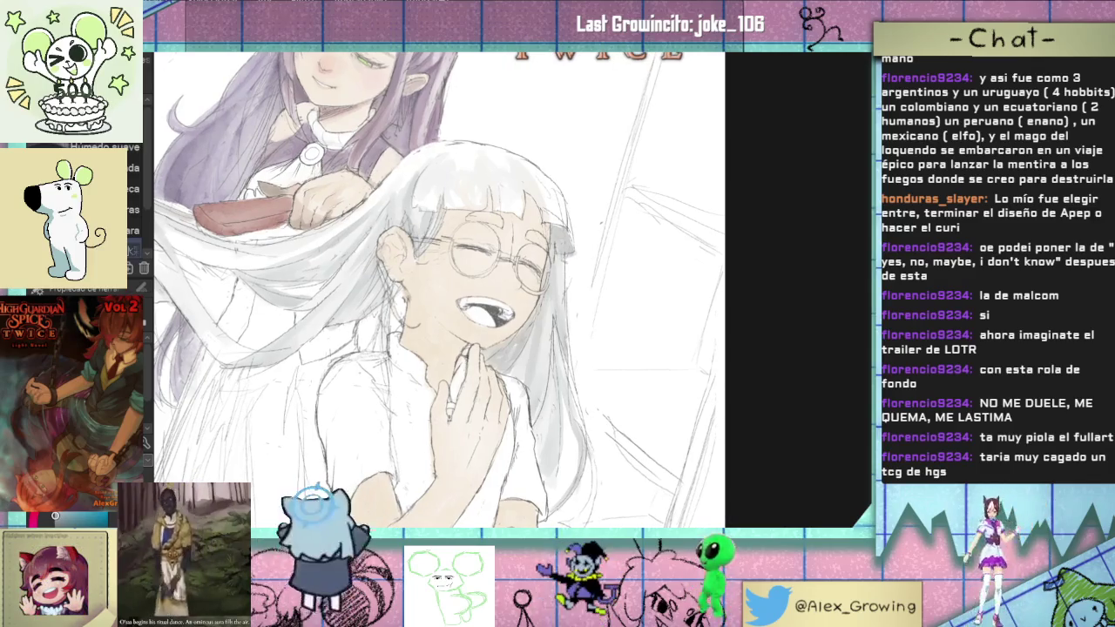
# Step: Fit and zoom the page for the hair, skin and hairbrush washes, then fit the whole cover again
pyautogui.hotkey('ctrl', '0')
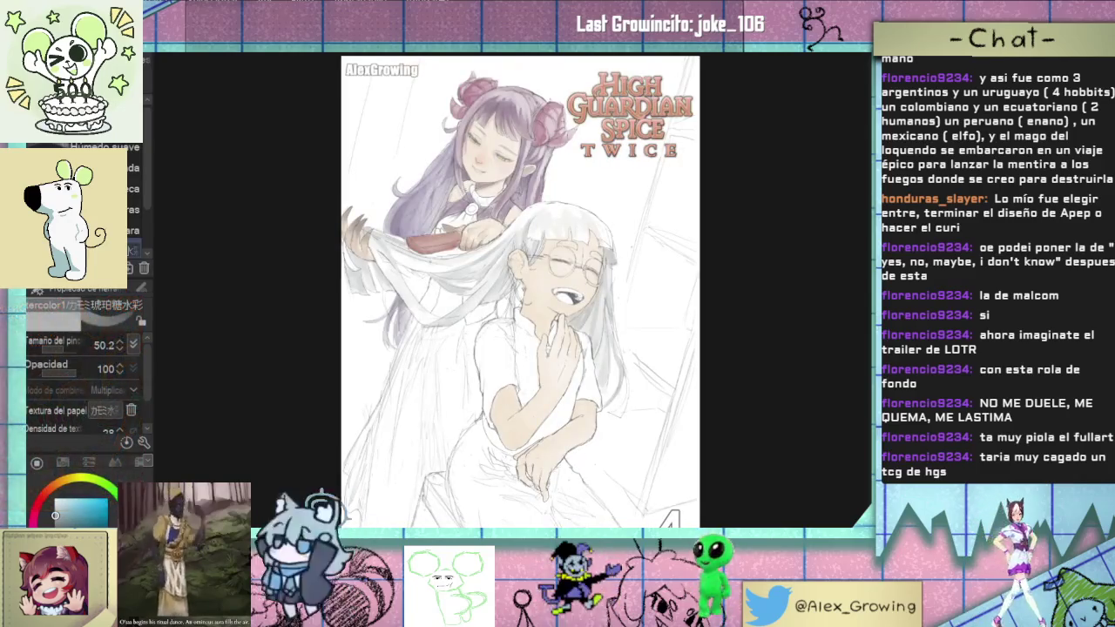
pyautogui.moveTo(559, 231); pyautogui.dragTo(539, 251)
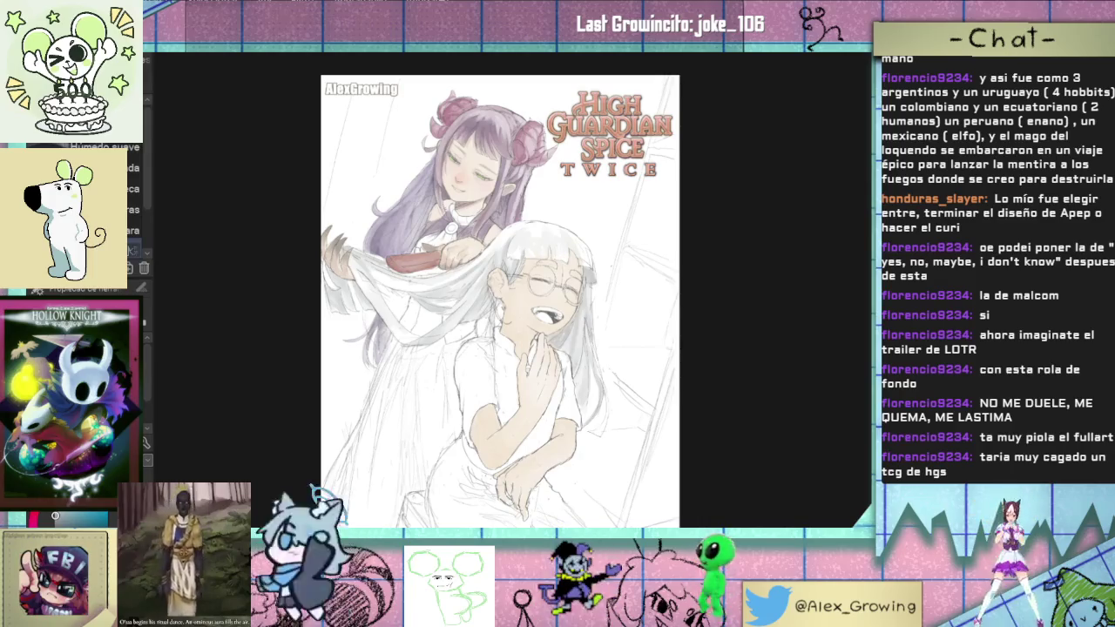
pyautogui.scroll(3, 562, 248)
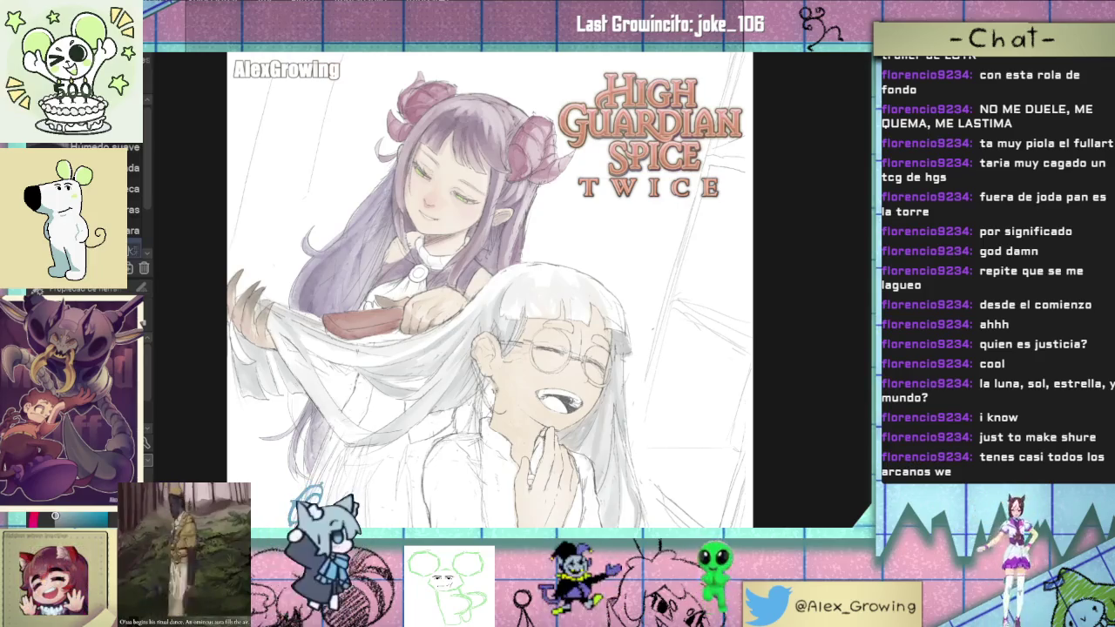
pyautogui.hotkey('ctrl', '0')
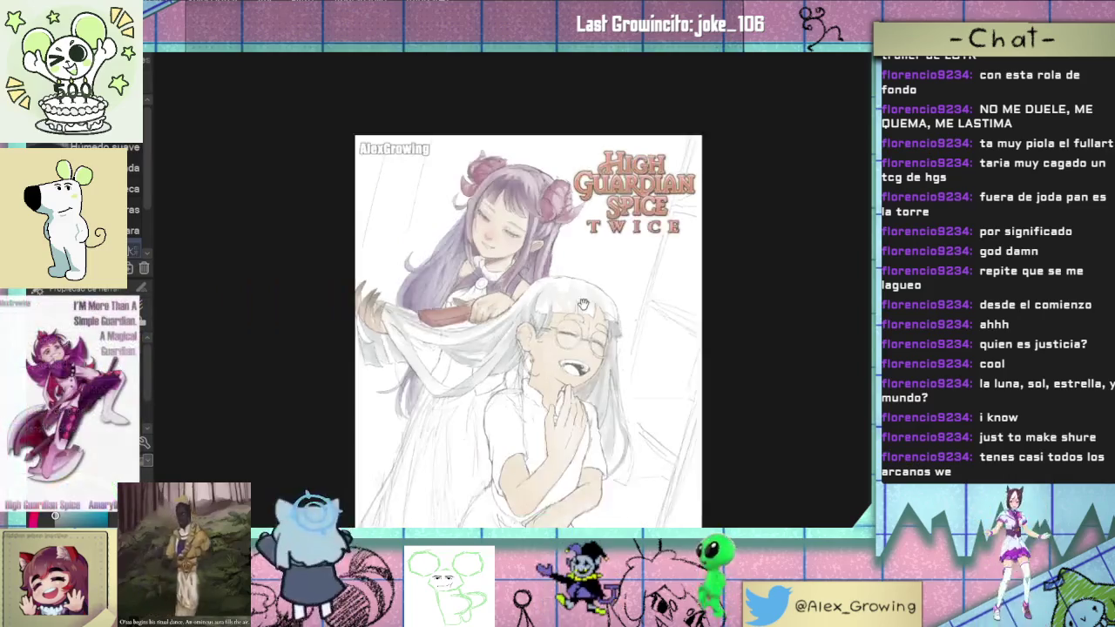
# Step: Zoom onto the glasses and paint grey shading beside and down the left lens
pyautogui.scroll(2, 574, 225)
pyautogui.scroll(2, 575, 224)
pyautogui.scroll(2, 583, 261)
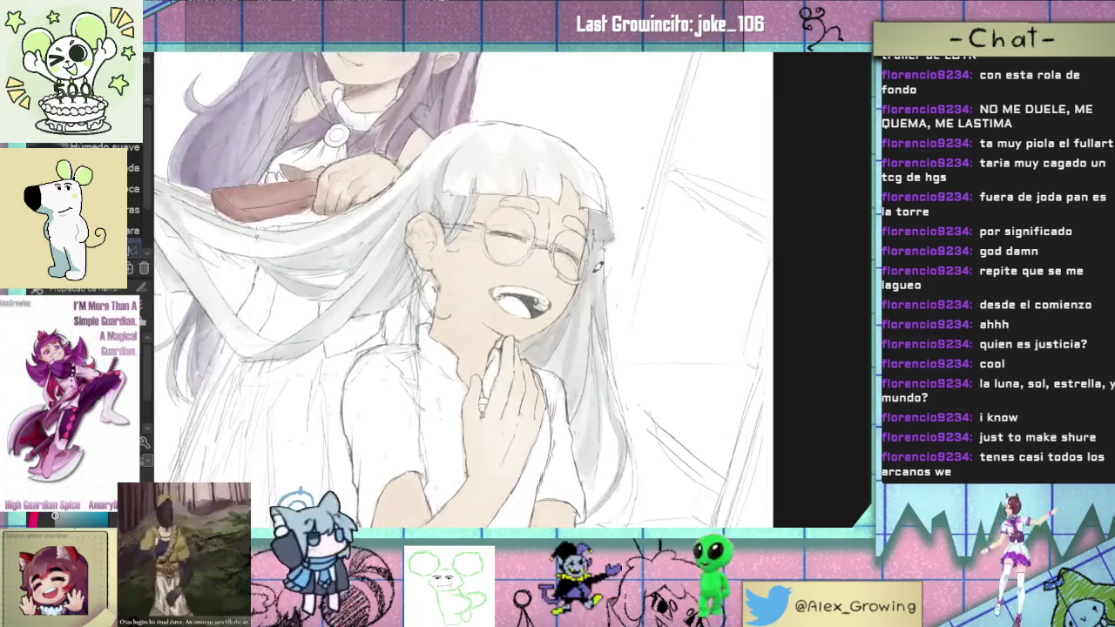
pyautogui.hotkey('ctrl', '0')
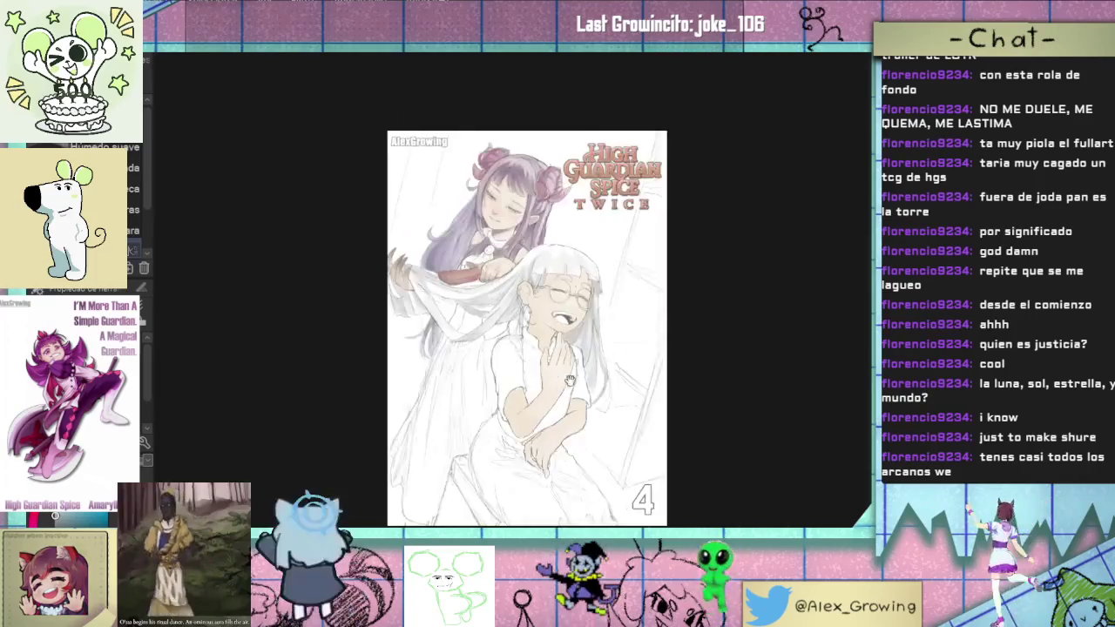
pyautogui.scroll(6, 624, 324)
pyautogui.moveTo(624, 324)
pyautogui.mouseDown()
pyautogui.moveTo(523, 261)
pyautogui.moveTo(435, 301)
pyautogui.moveTo(466, 266)
pyautogui.moveTo(431, 340)
pyautogui.moveTo(440, 353)
pyautogui.mouseUp()
pyautogui.scroll(5, 461, 270)
pyautogui.moveTo(448, 296)
pyautogui.mouseDown()
pyautogui.moveTo(444, 343)
pyautogui.moveTo(422, 343)
pyautogui.mouseUp()
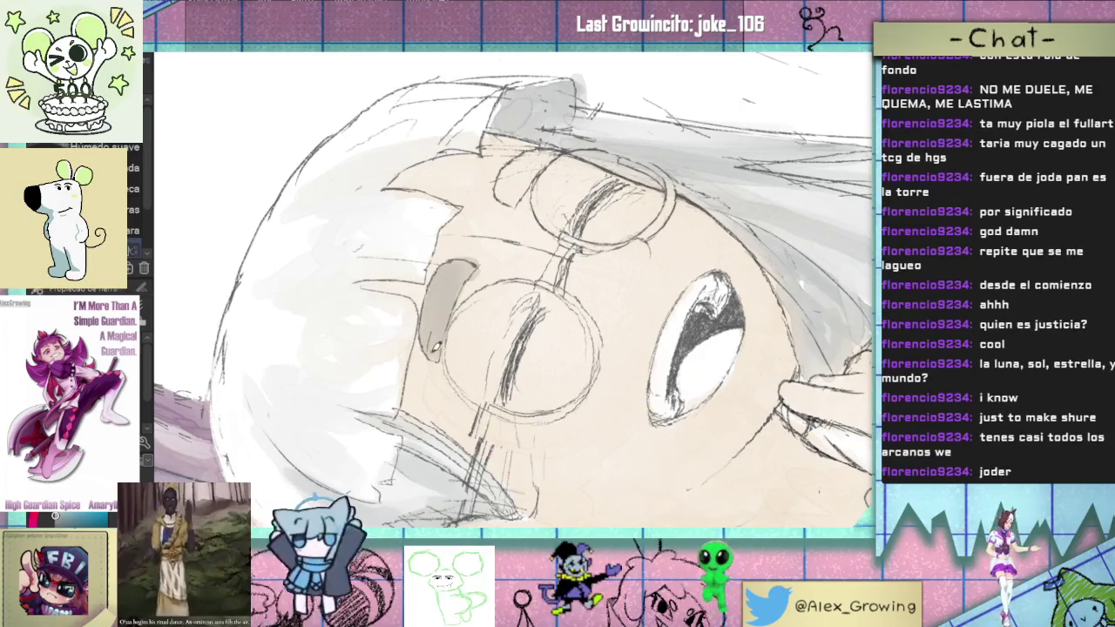
# Step: Pan and straighten the view back out across the face to the cover
pyautogui.moveTo(518, 209)
pyautogui.mouseDown()
pyautogui.moveTo(483, 296)
pyautogui.moveTo(478, 284)
pyautogui.moveTo(516, 253)
pyautogui.moveTo(479, 266)
pyautogui.moveTo(490, 261)
pyautogui.moveTo(485, 290)
pyautogui.mouseUp()
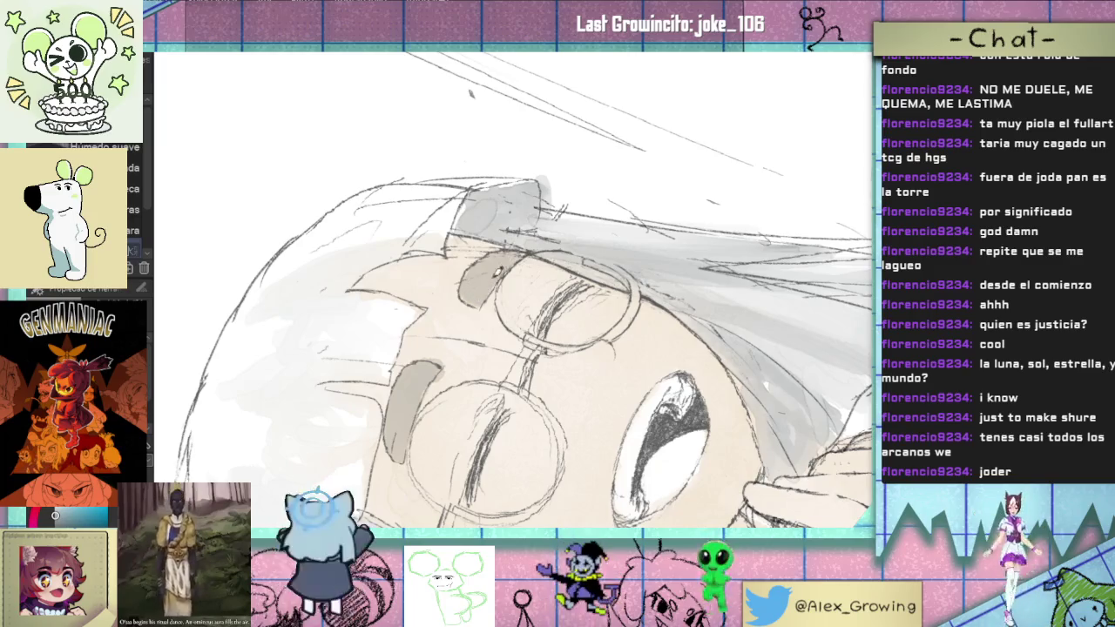
pyautogui.scroll(-5, 491, 369)
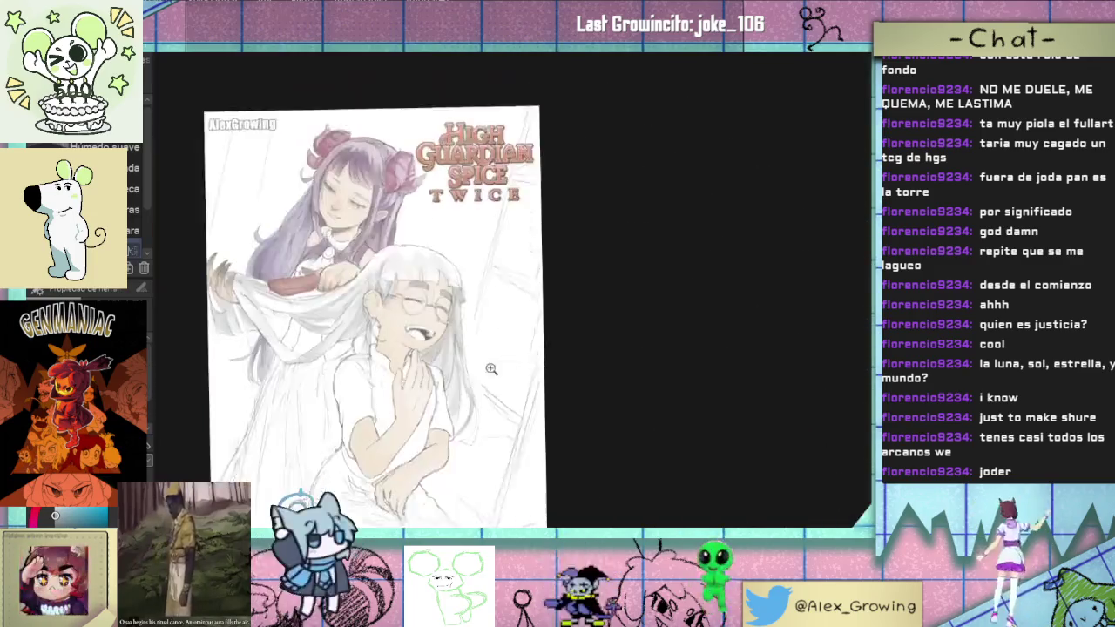
pyautogui.moveTo(491, 369); pyautogui.dragTo(583, 308)
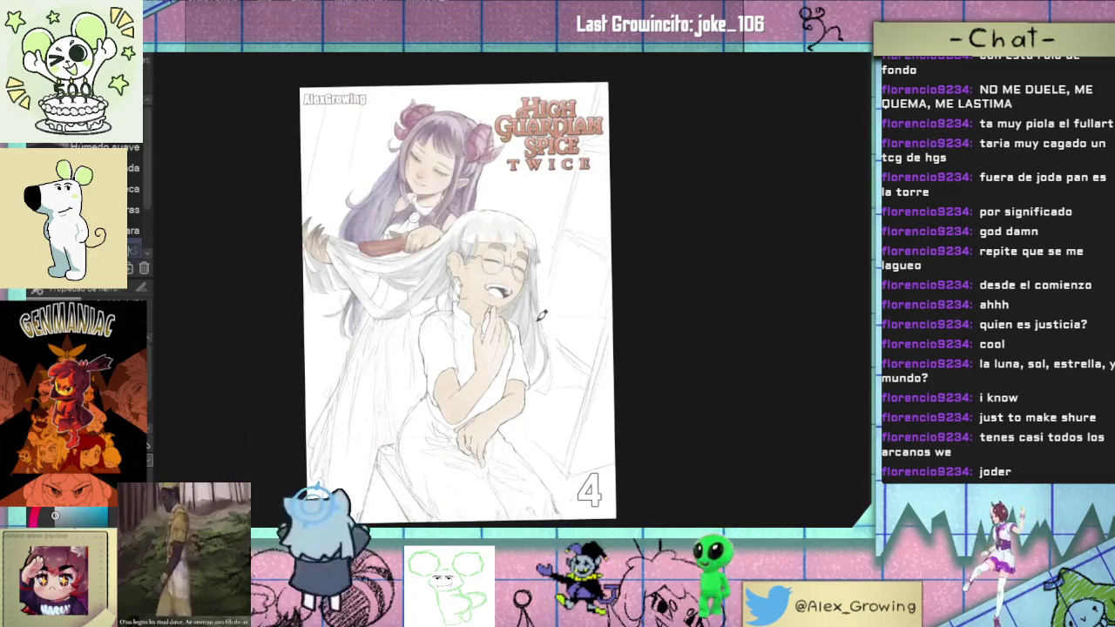
pyautogui.scroll(2, 541, 316)
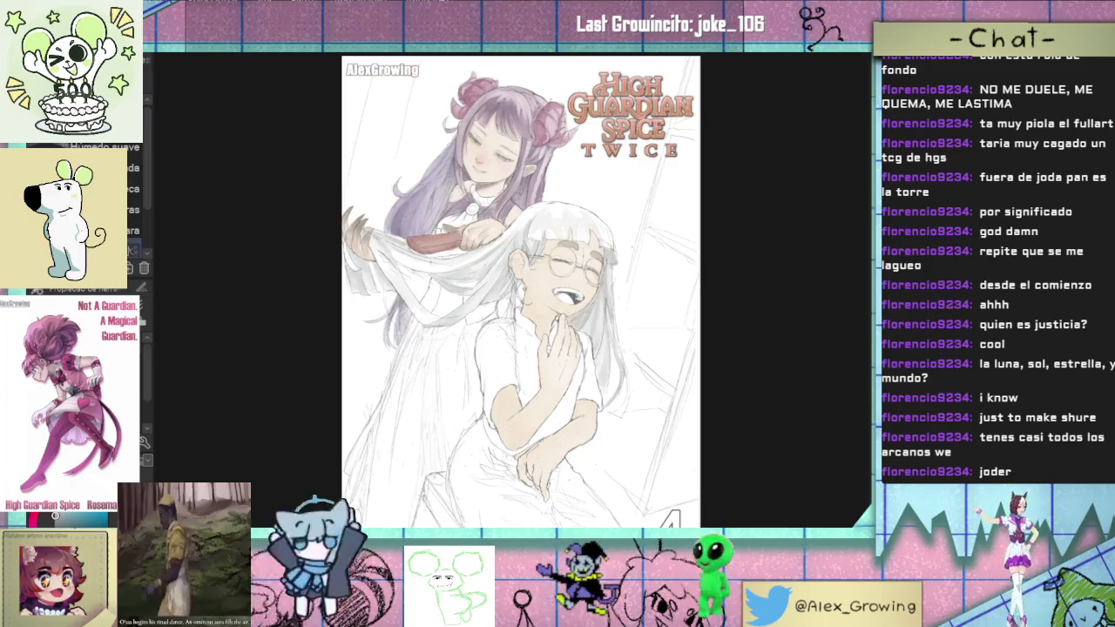
pyautogui.scroll(1, 525, 199)
pyautogui.scroll(1, 525, 199)
pyautogui.scroll(2, 525, 199)
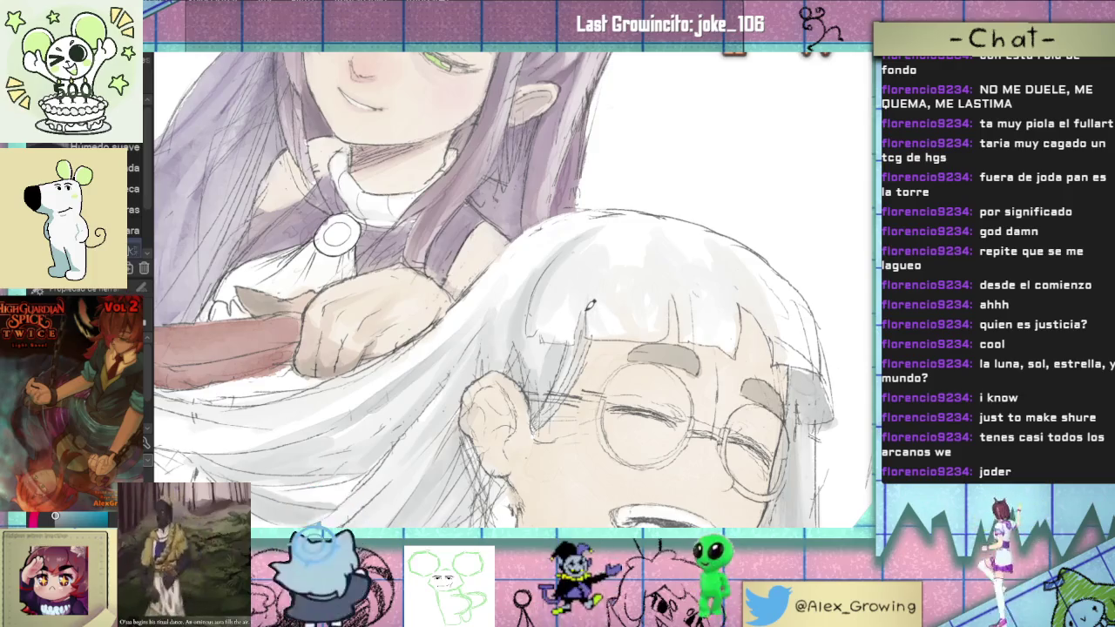
pyautogui.moveTo(588, 304); pyautogui.dragTo(635, 230)
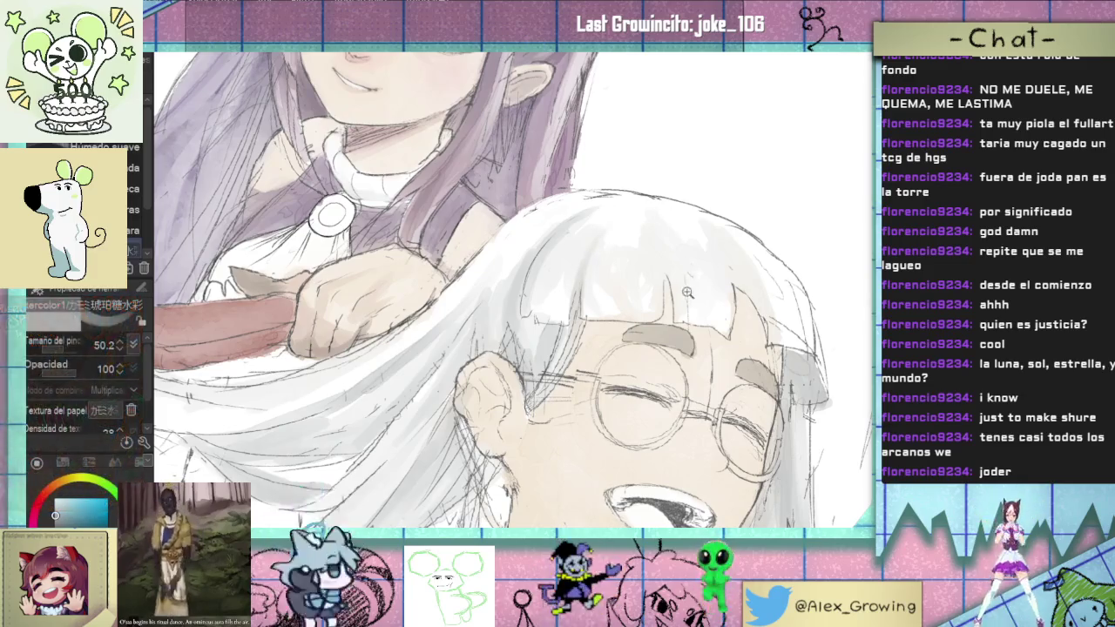
pyautogui.scroll(-3, 624, 236)
pyautogui.scroll(-2, 624, 236)
pyautogui.scroll(5, 625, 235)
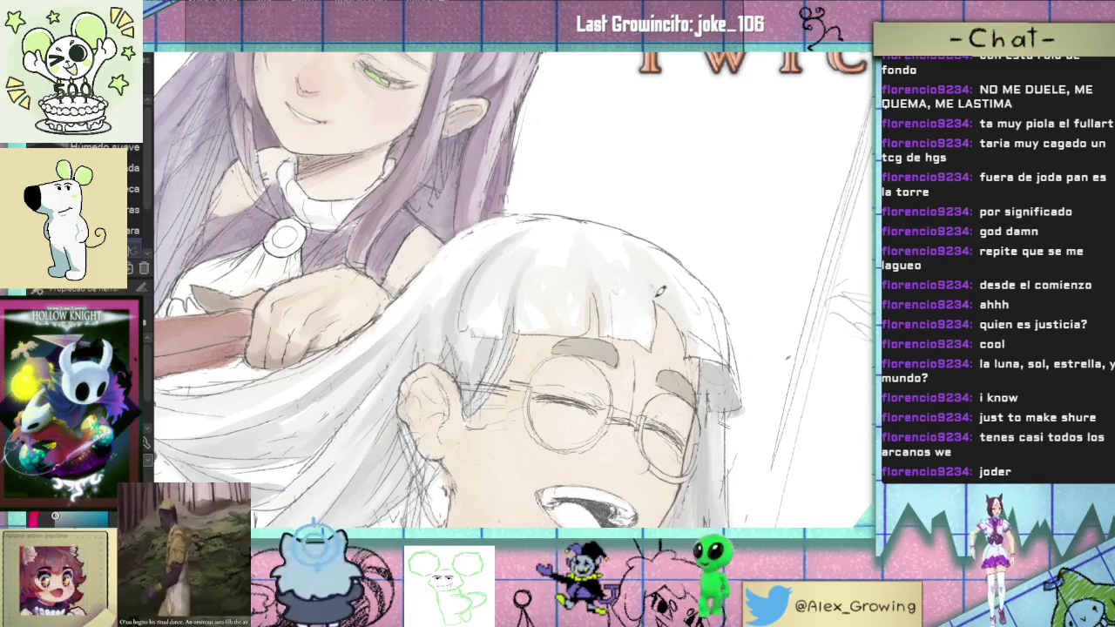
pyautogui.scroll(-3, 671, 300)
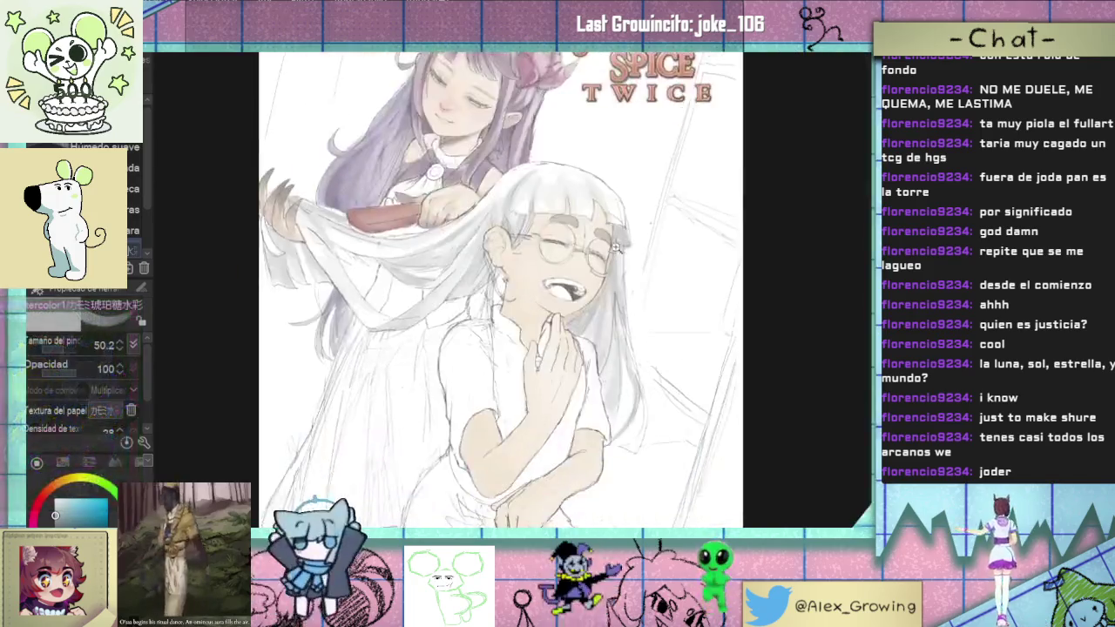
pyautogui.scroll(-2, 666, 270)
pyautogui.scroll(5, 644, 235)
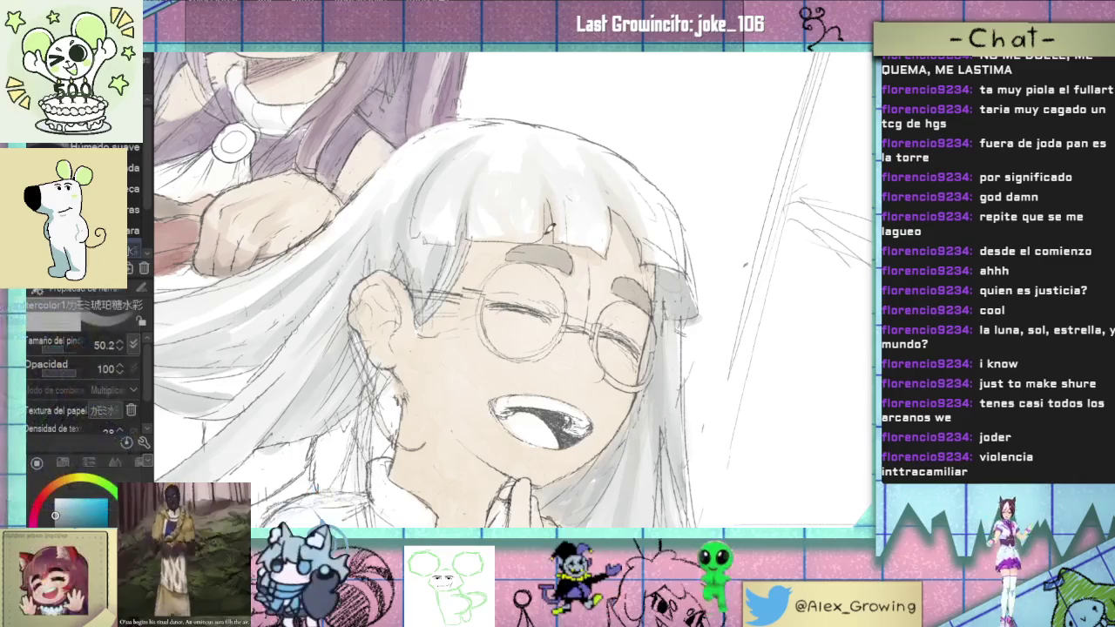
pyautogui.scroll(1, 545, 235)
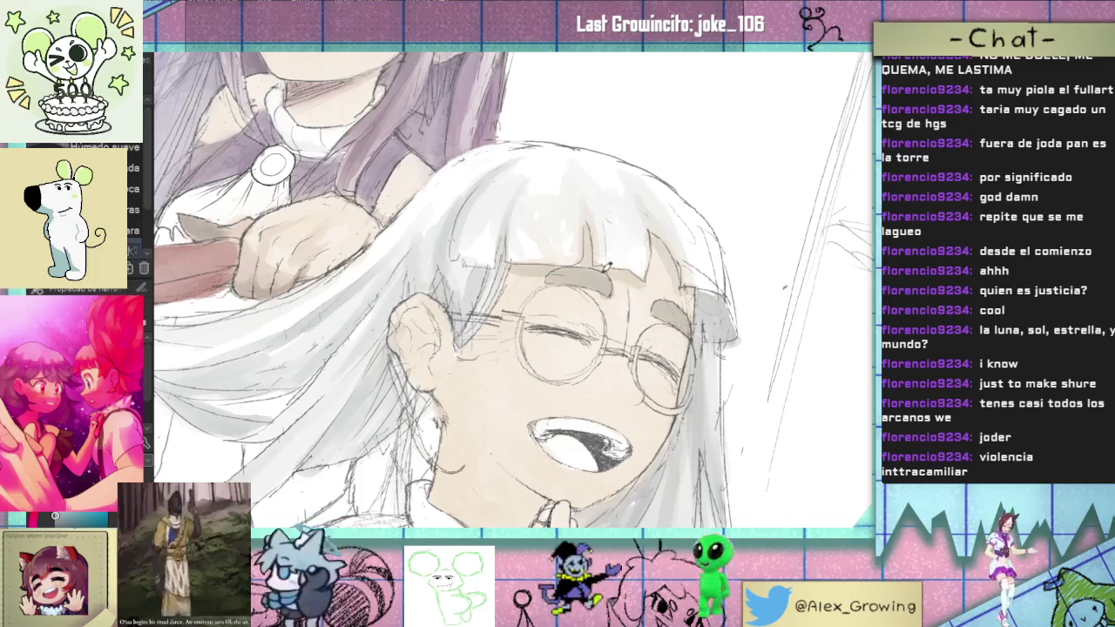
pyautogui.moveTo(679, 255); pyautogui.dragTo(641, 270)
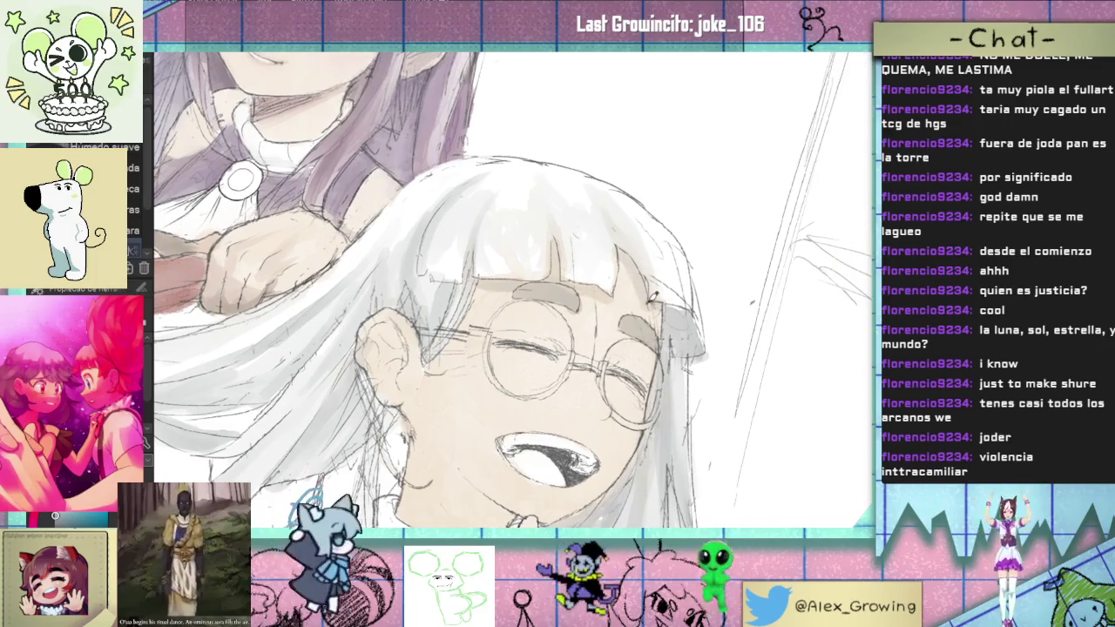
pyautogui.scroll(-3, 652, 297)
pyautogui.scroll(-3, 645, 309)
pyautogui.scroll(-2, 637, 323)
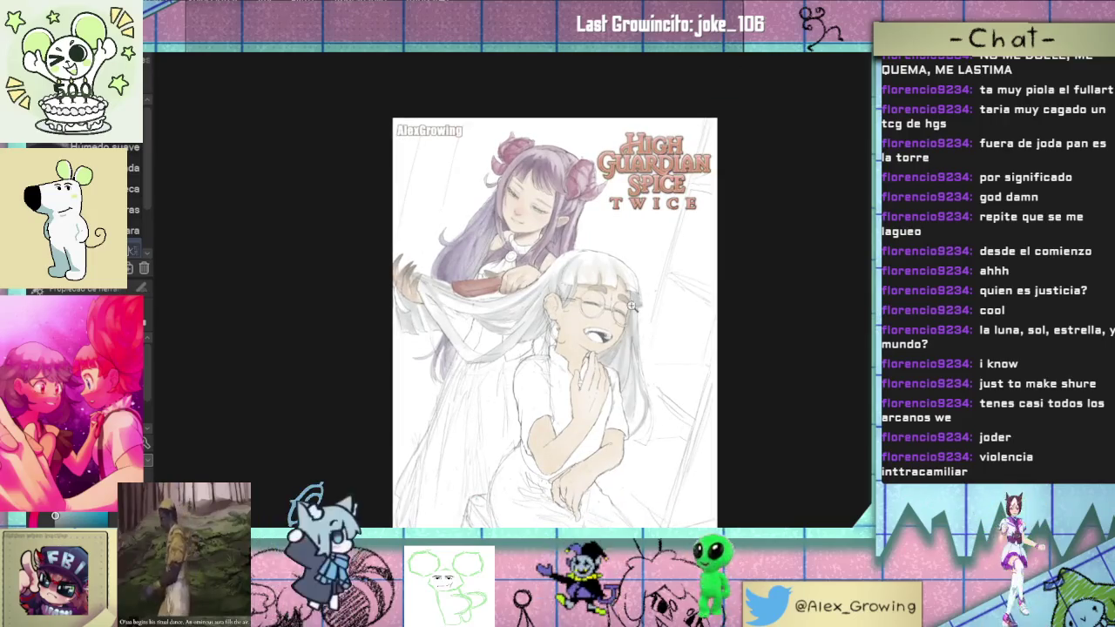
pyautogui.scroll(3, 632, 305)
pyautogui.scroll(-2, 618, 287)
pyautogui.scroll(3, 601, 261)
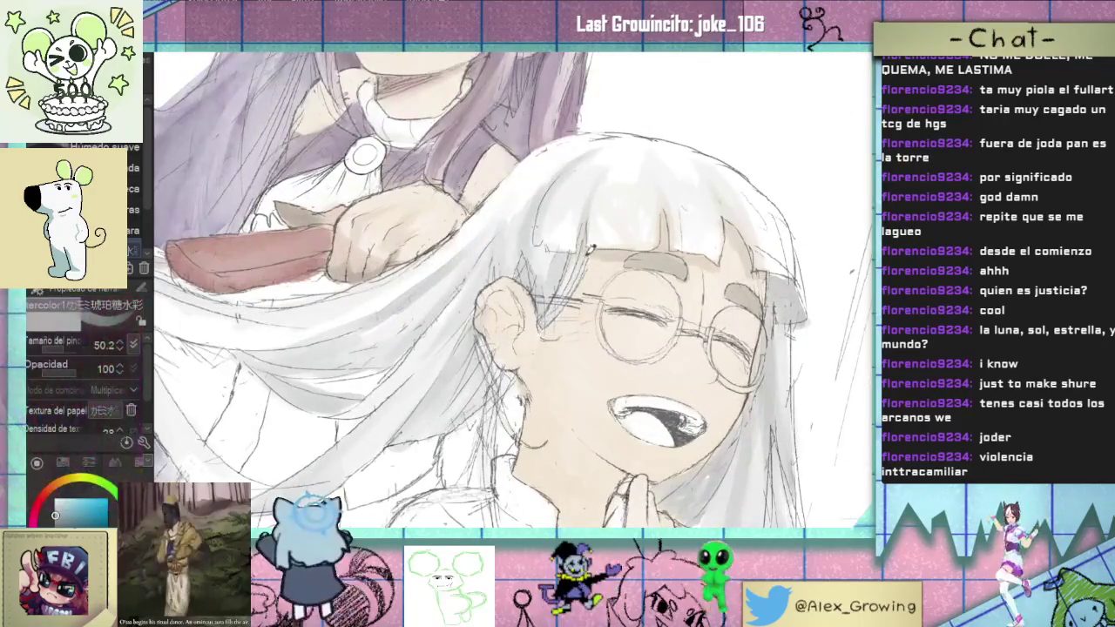
pyautogui.moveTo(581, 262)
pyautogui.mouseDown()
pyautogui.moveTo(643, 294)
pyautogui.moveTo(620, 112)
pyautogui.mouseUp()
pyautogui.scroll(2, 544, 267)
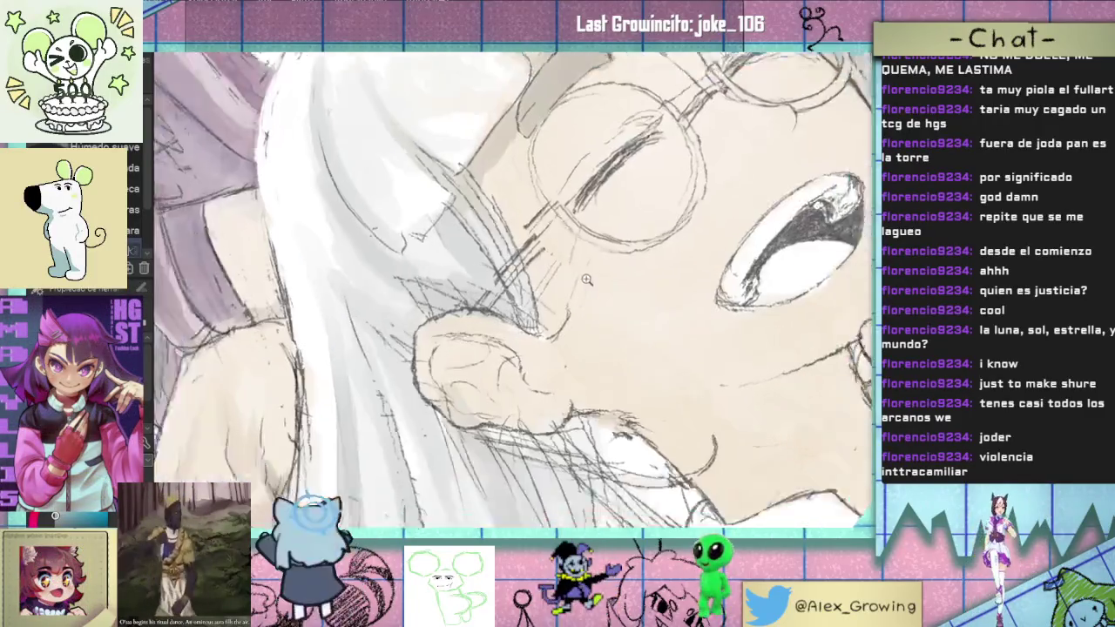
pyautogui.scroll(2, 542, 268)
pyautogui.press('p')
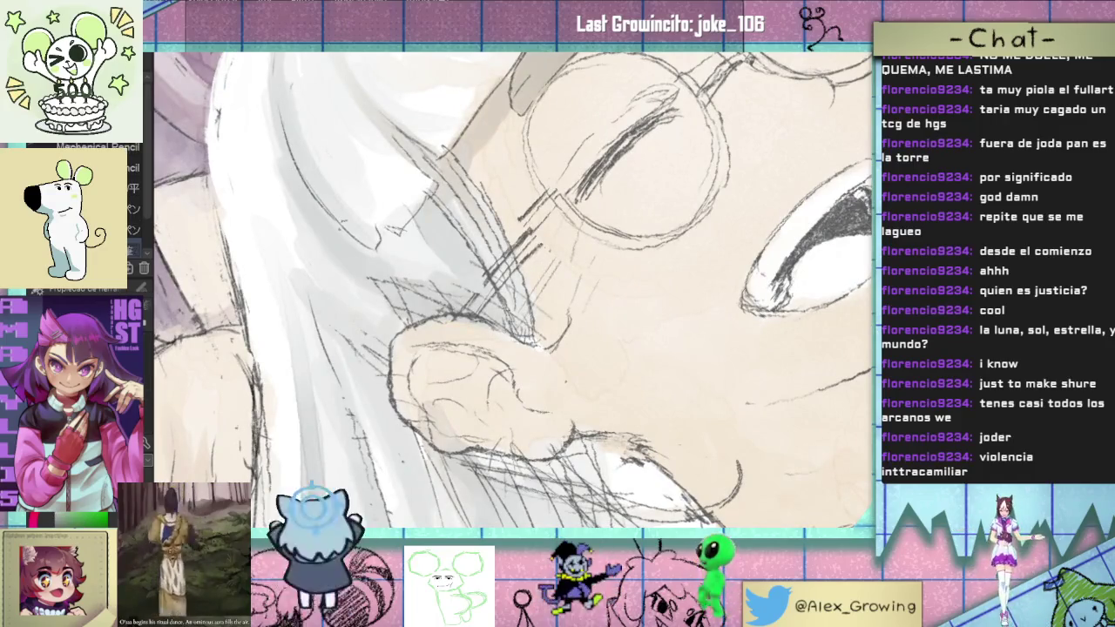
pyautogui.moveTo(493, 281)
pyautogui.mouseDown()
pyautogui.moveTo(451, 319)
pyautogui.moveTo(550, 197)
pyautogui.moveTo(510, 244)
pyautogui.mouseUp()
pyautogui.moveTo(540, 209); pyautogui.dragTo(488, 296)
pyautogui.moveTo(540, 248); pyautogui.dragTo(492, 261)
pyautogui.moveTo(557, 217)
pyautogui.mouseDown()
pyautogui.moveTo(500, 287)
pyautogui.moveTo(562, 209)
pyautogui.mouseUp()
pyautogui.moveTo(496, 287); pyautogui.dragTo(560, 206)
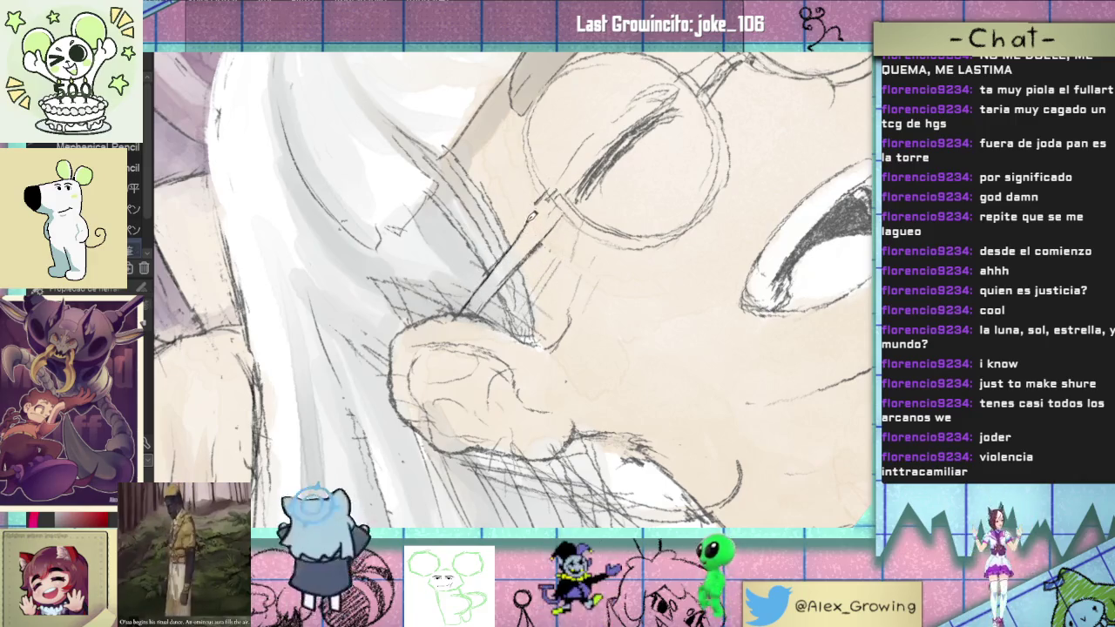
pyautogui.moveTo(533, 214); pyautogui.dragTo(490, 385)
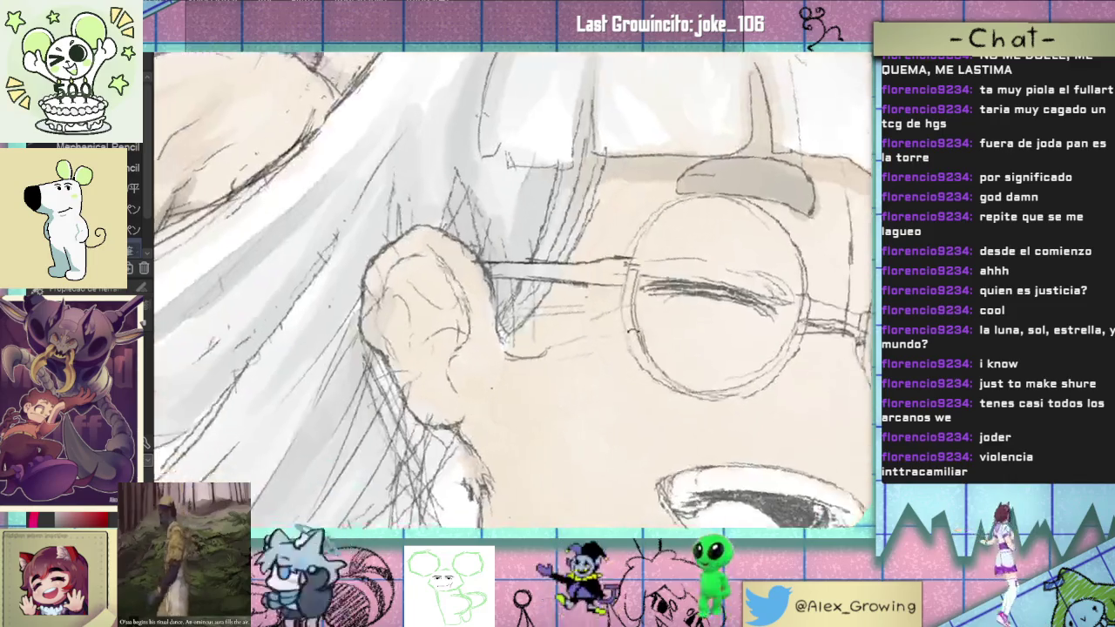
pyautogui.moveTo(634, 275); pyautogui.dragTo(567, 235)
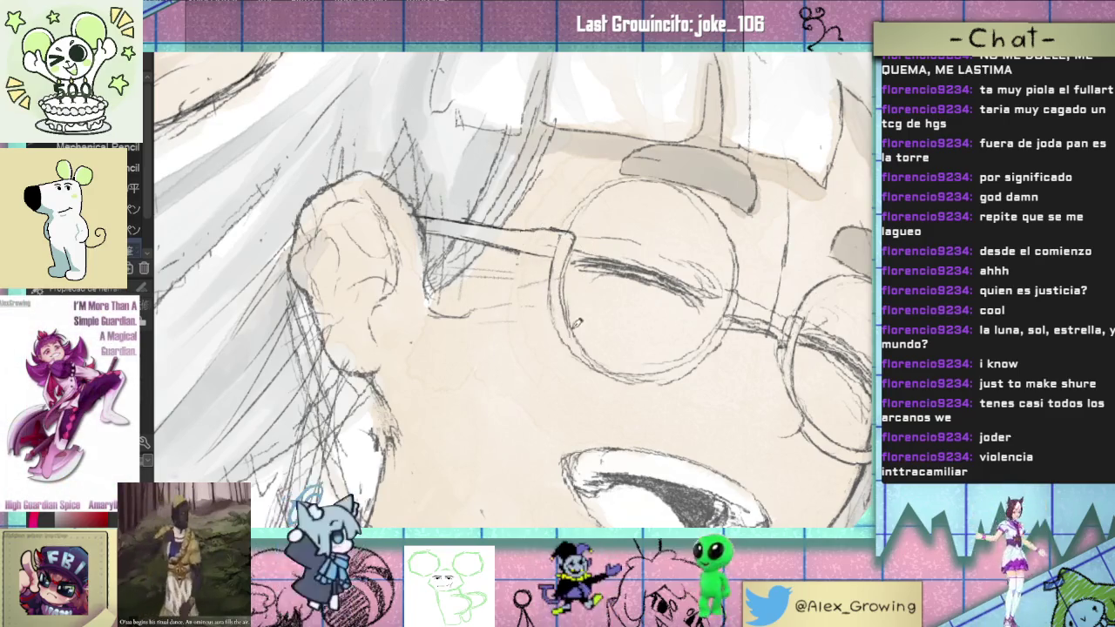
pyautogui.scroll(-4, 597, 289)
pyautogui.scroll(1, 621, 330)
pyautogui.scroll(1, 614, 310)
pyautogui.scroll(1, 610, 297)
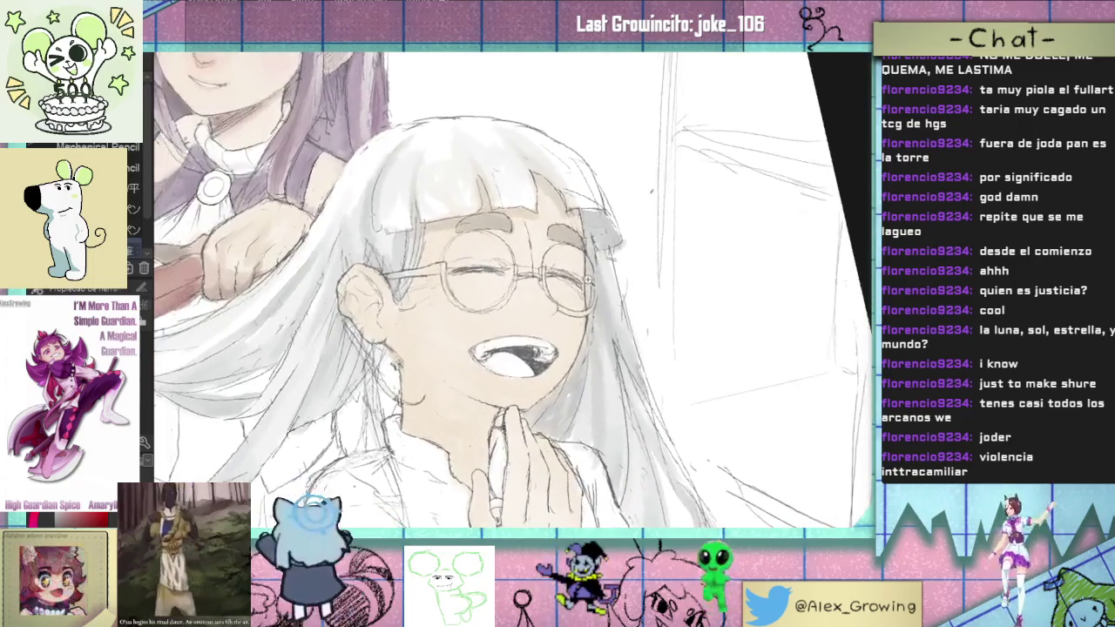
pyautogui.scroll(1, 607, 288)
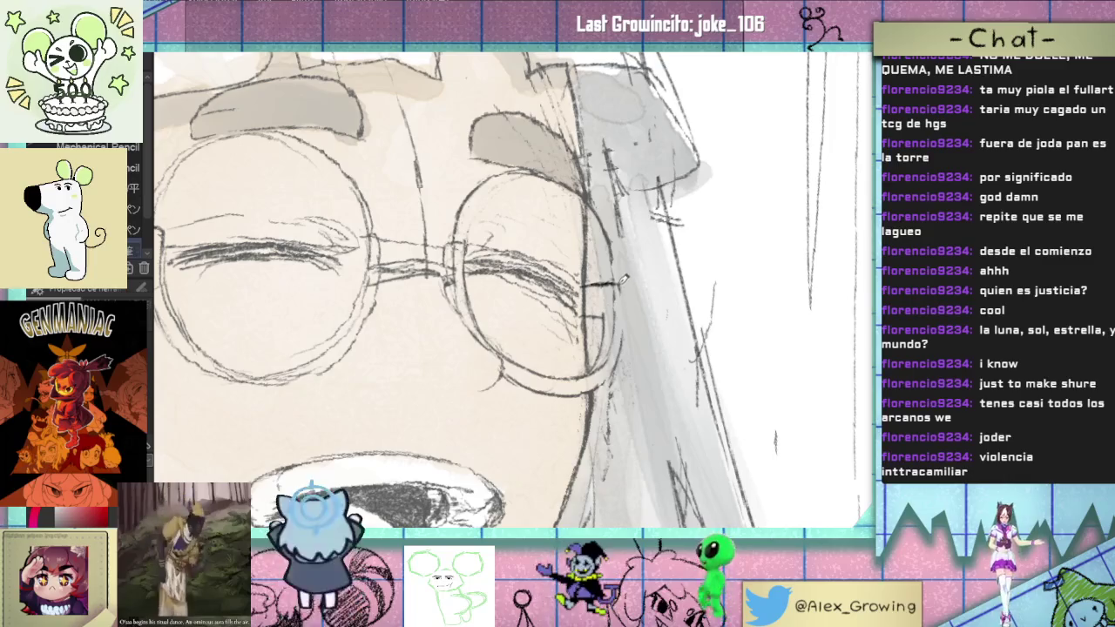
pyautogui.scroll(-5, 629, 307)
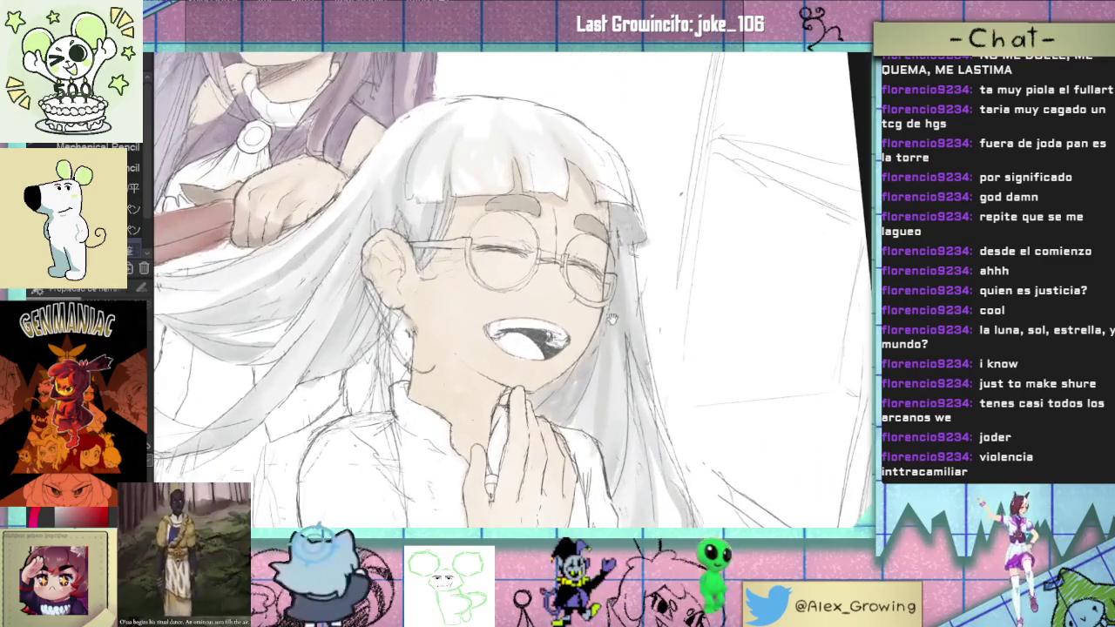
pyautogui.moveTo(613, 319); pyautogui.dragTo(605, 238)
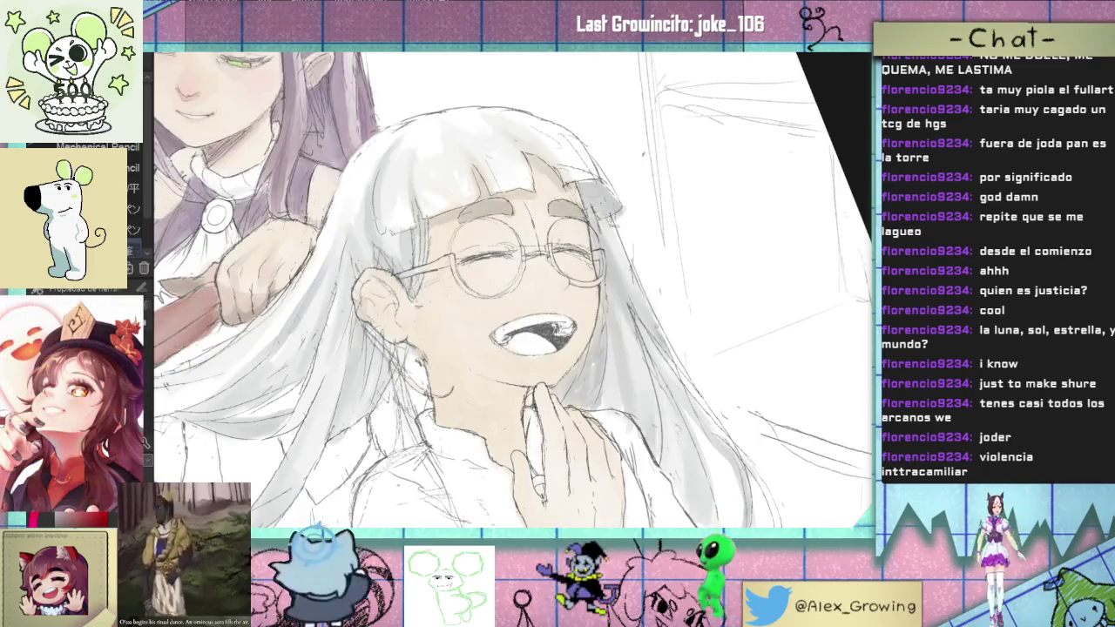
# Step: Zoom and pan onto the faces, turning the white-haired girl's face upright for painting
pyautogui.scroll(2, 464, 57)
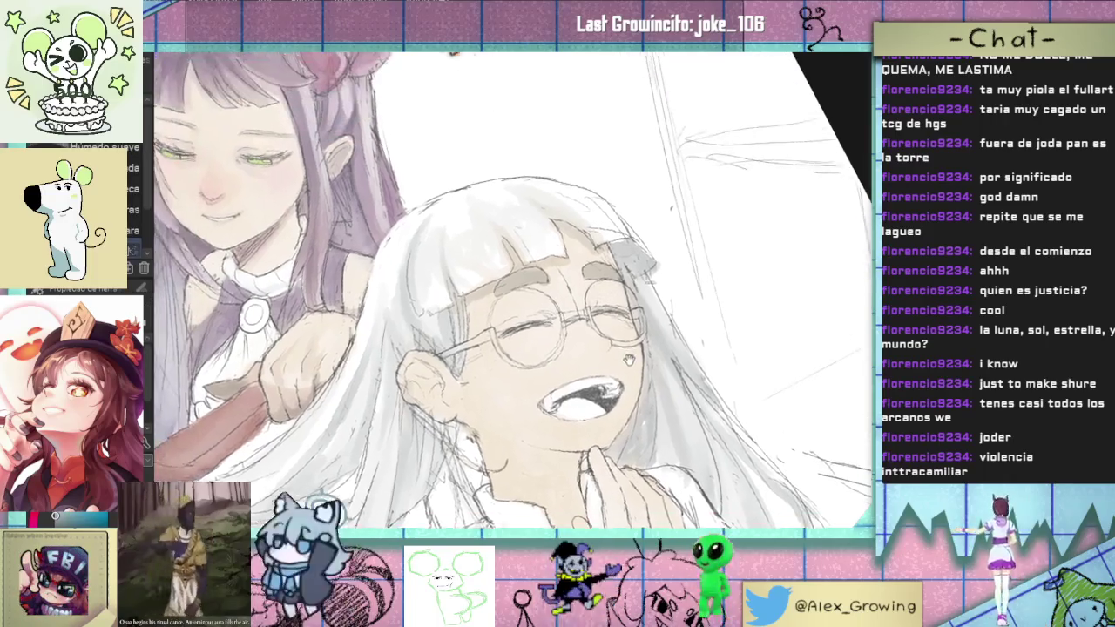
pyautogui.moveTo(464, 58); pyautogui.dragTo(617, 297)
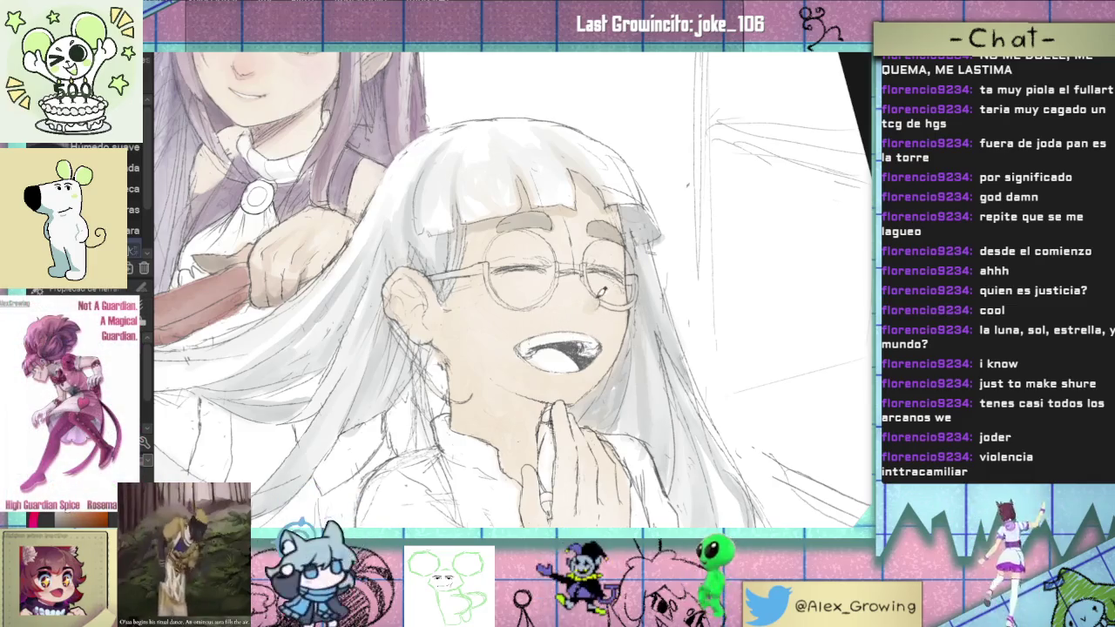
pyautogui.scroll(2, 590, 257)
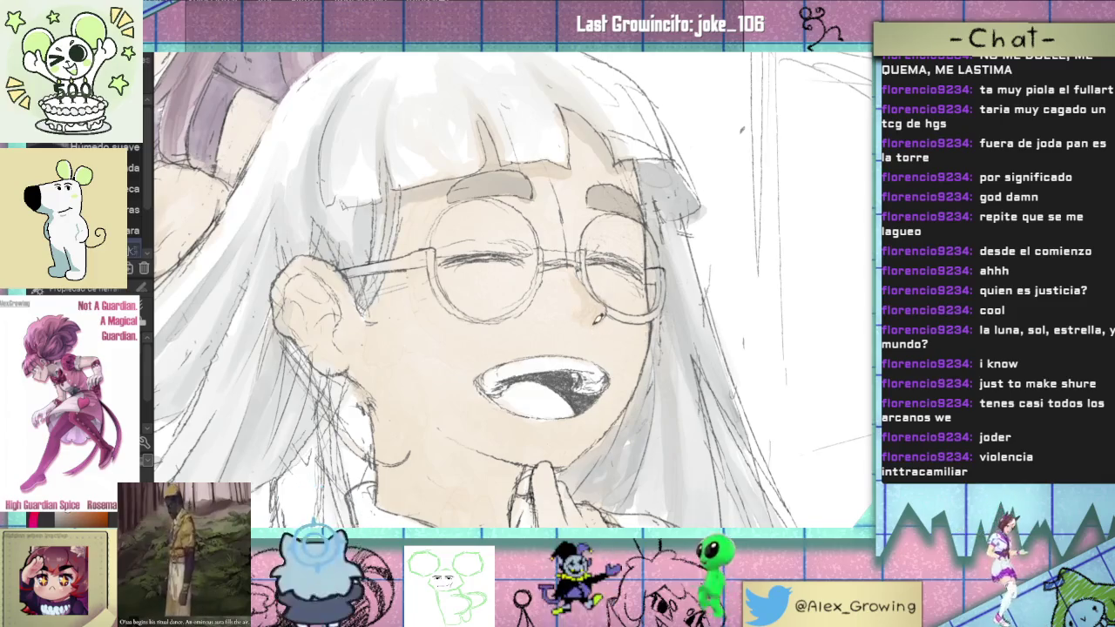
pyautogui.scroll(-3, 574, 316)
pyautogui.scroll(2, 596, 341)
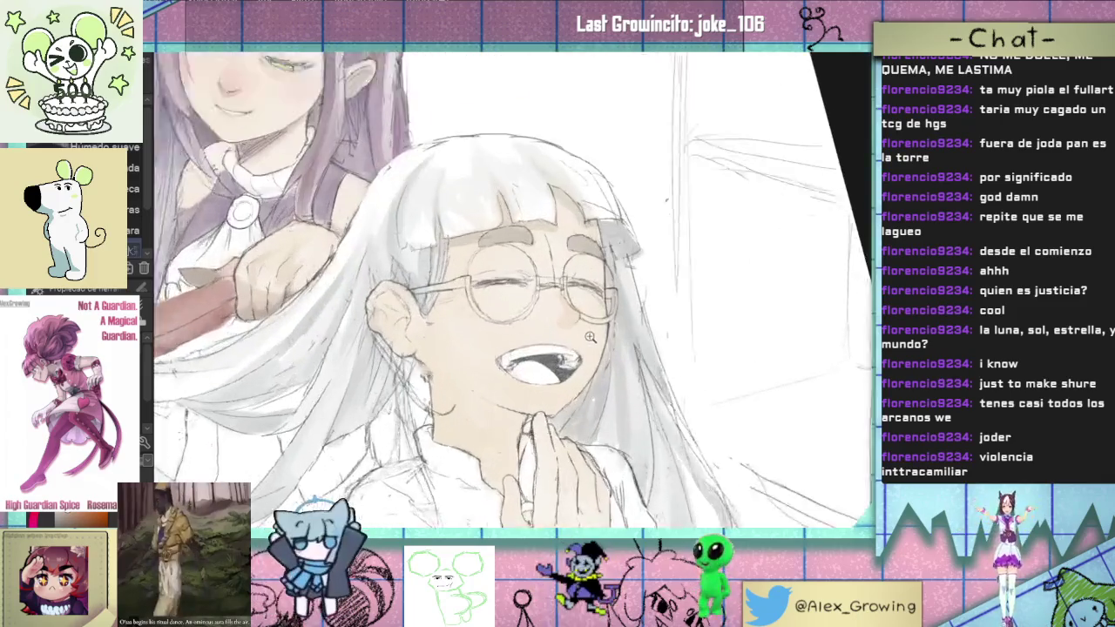
pyautogui.moveTo(596, 337); pyautogui.dragTo(622, 398)
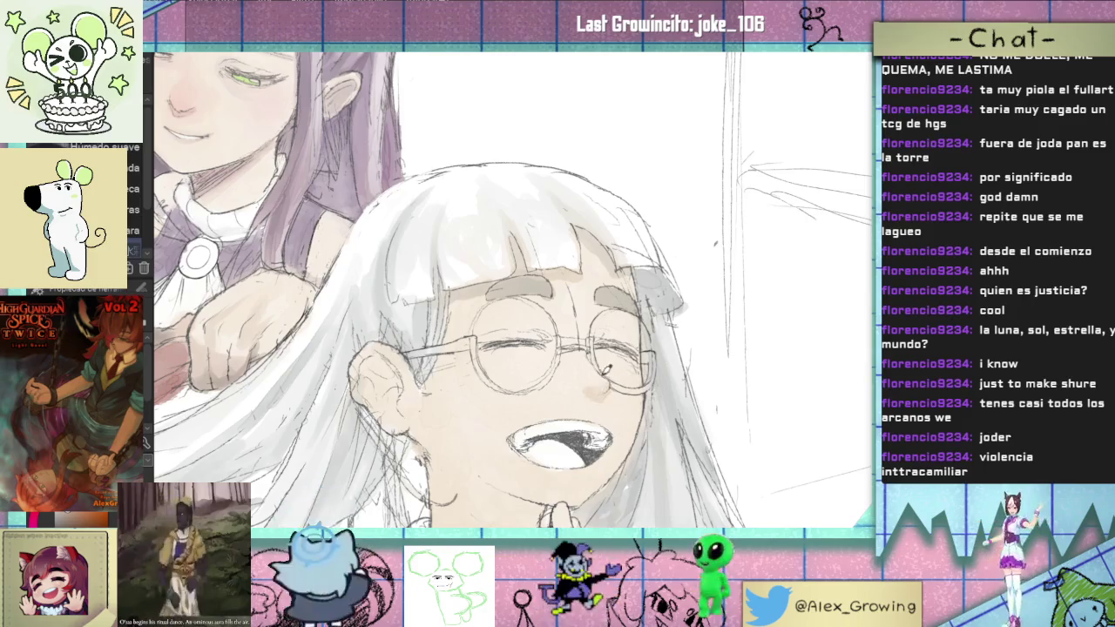
pyautogui.scroll(-2, 610, 383)
pyautogui.scroll(3, 610, 299)
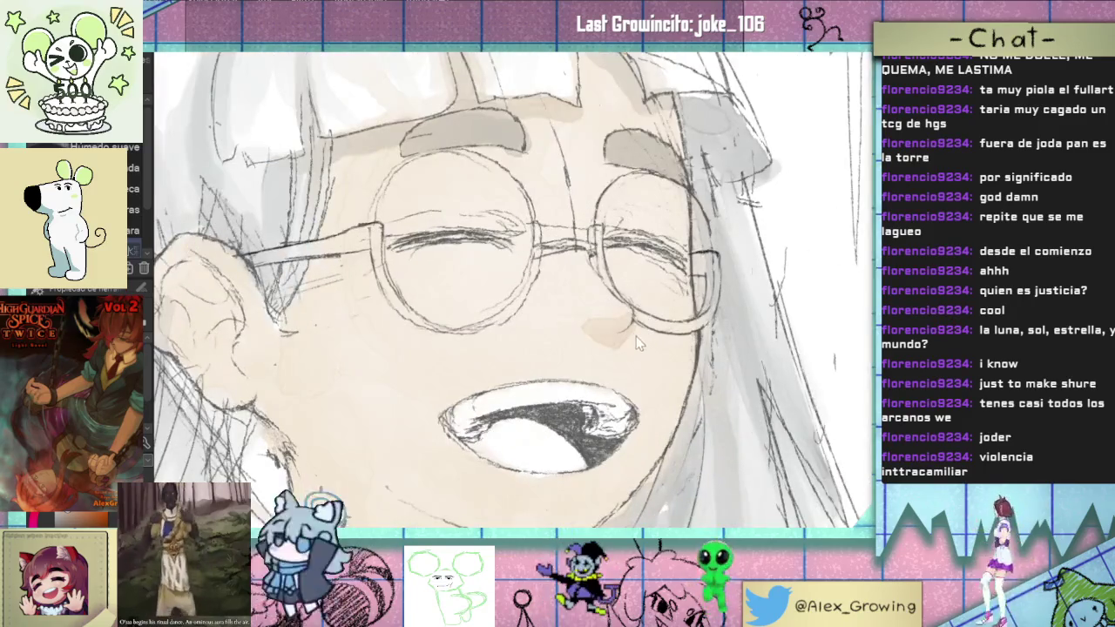
pyautogui.scroll(-3, 642, 323)
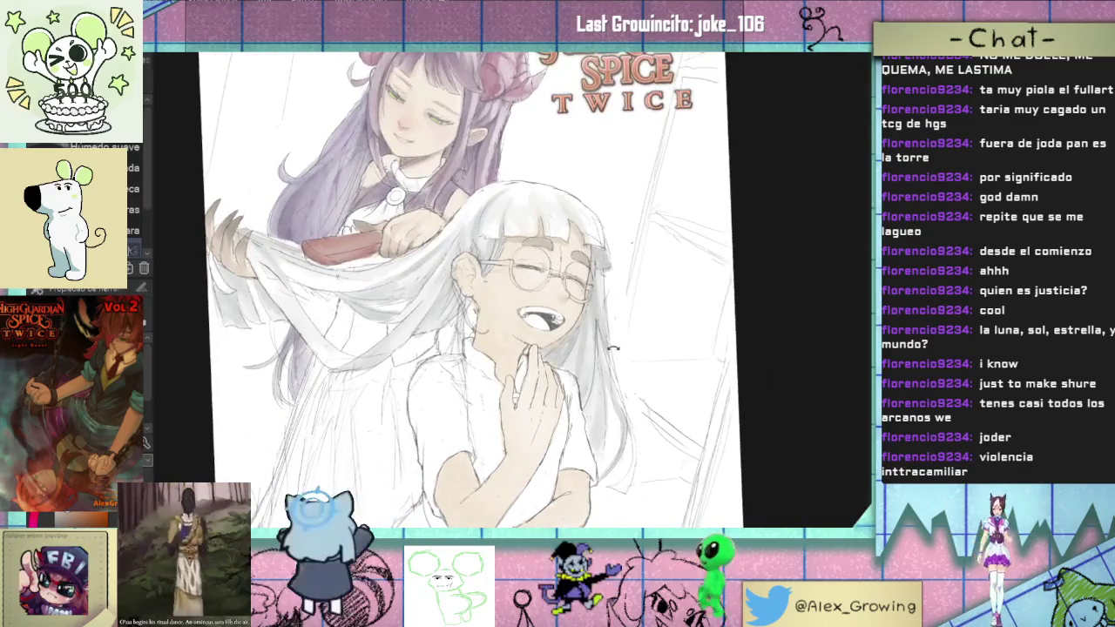
pyautogui.scroll(1, 613, 304)
pyautogui.scroll(-2, 612, 304)
pyautogui.scroll(4, 527, 352)
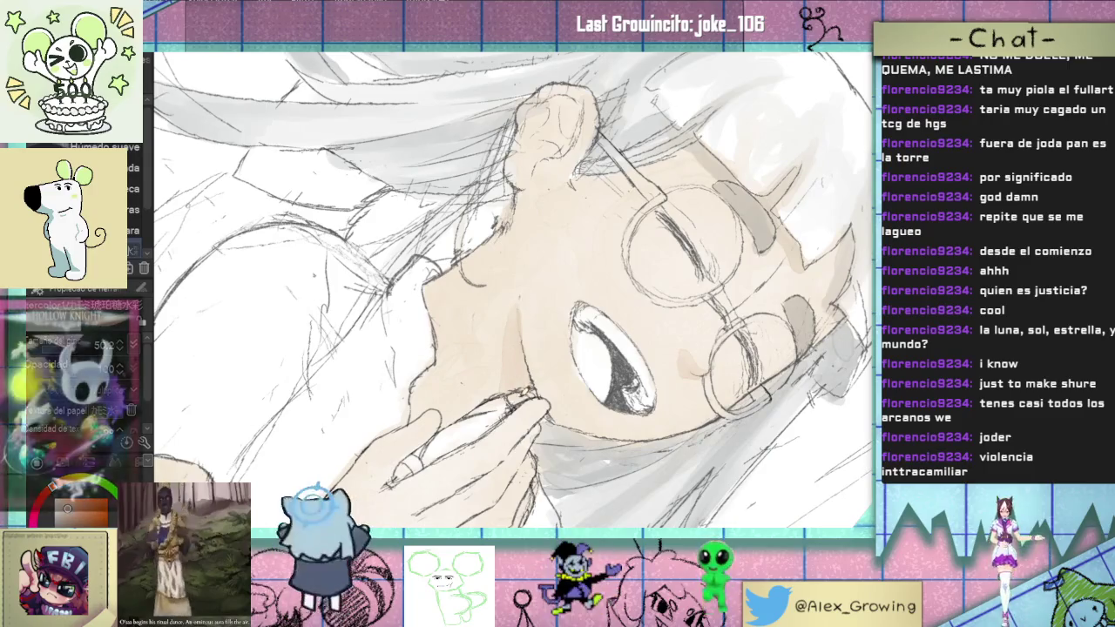
pyautogui.moveTo(541, 211); pyautogui.dragTo(504, 314)
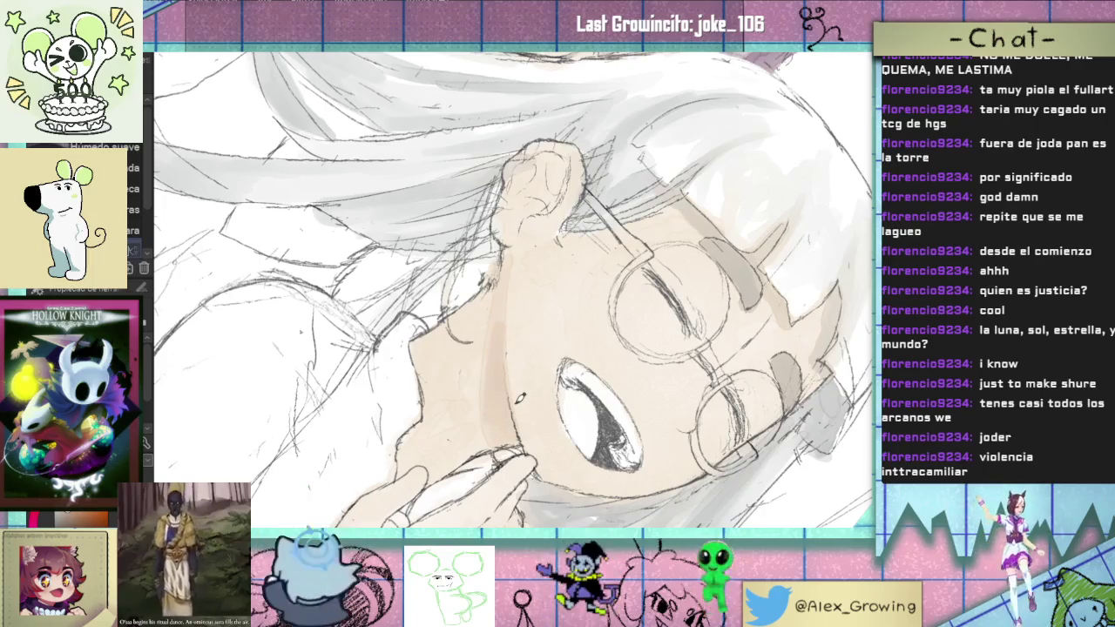
pyautogui.moveTo(520, 398); pyautogui.dragTo(557, 375)
pyautogui.moveTo(570, 213); pyautogui.dragTo(587, 297)
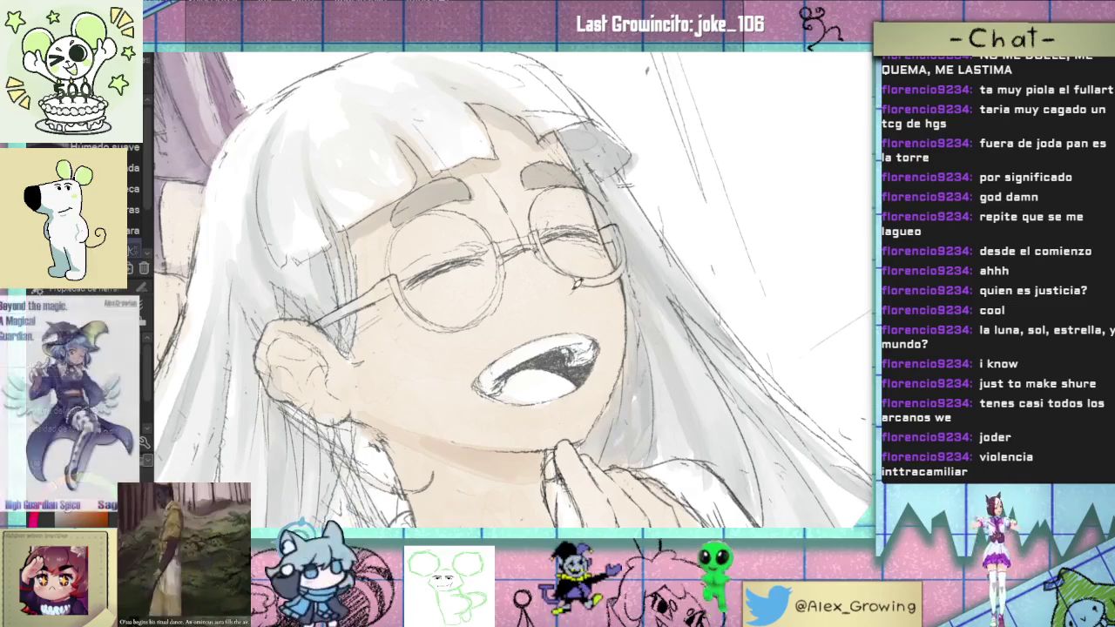
# Step: Zoom in and add brown shading beside the left eye
pyautogui.scroll(1, 579, 287)
pyautogui.scroll(2, 612, 293)
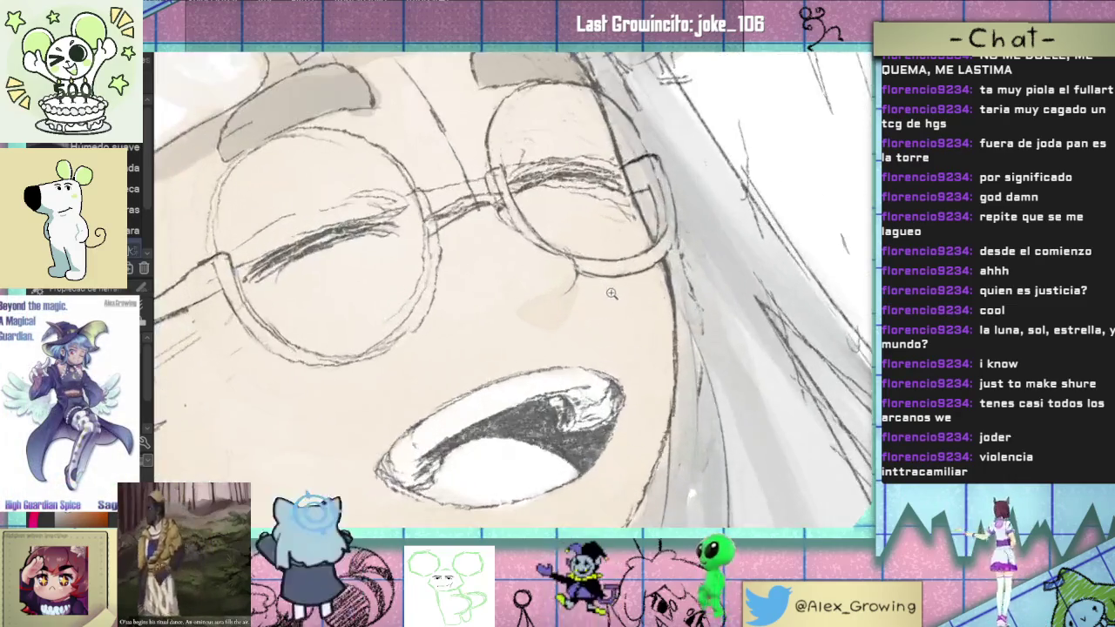
pyautogui.scroll(-5, 612, 294)
pyautogui.scroll(1, 575, 296)
pyautogui.scroll(4, 562, 297)
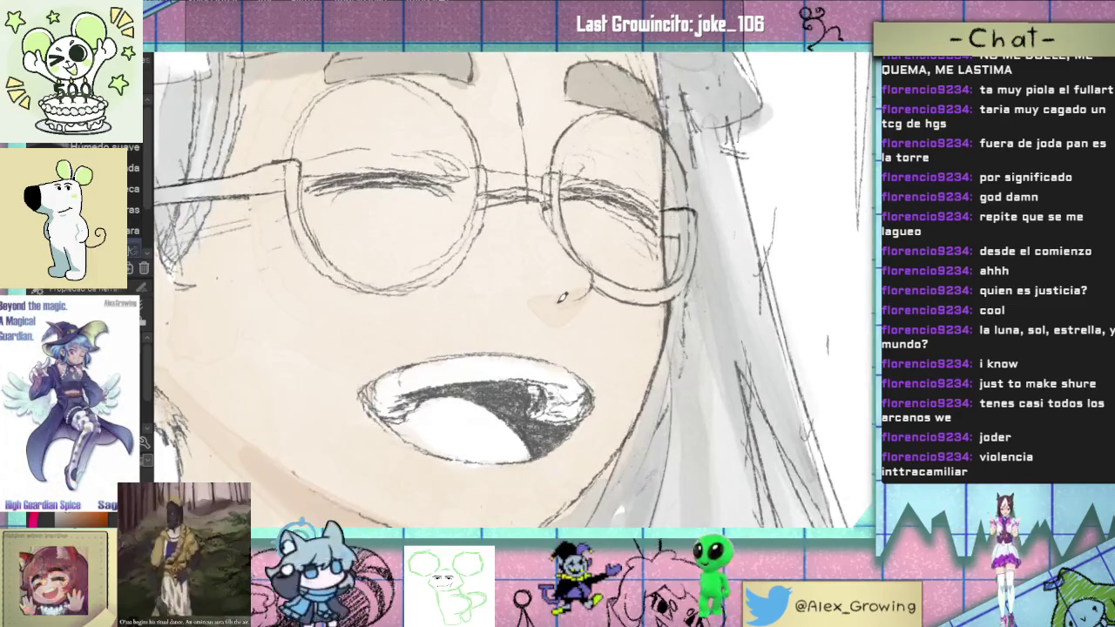
pyautogui.scroll(-2, 592, 292)
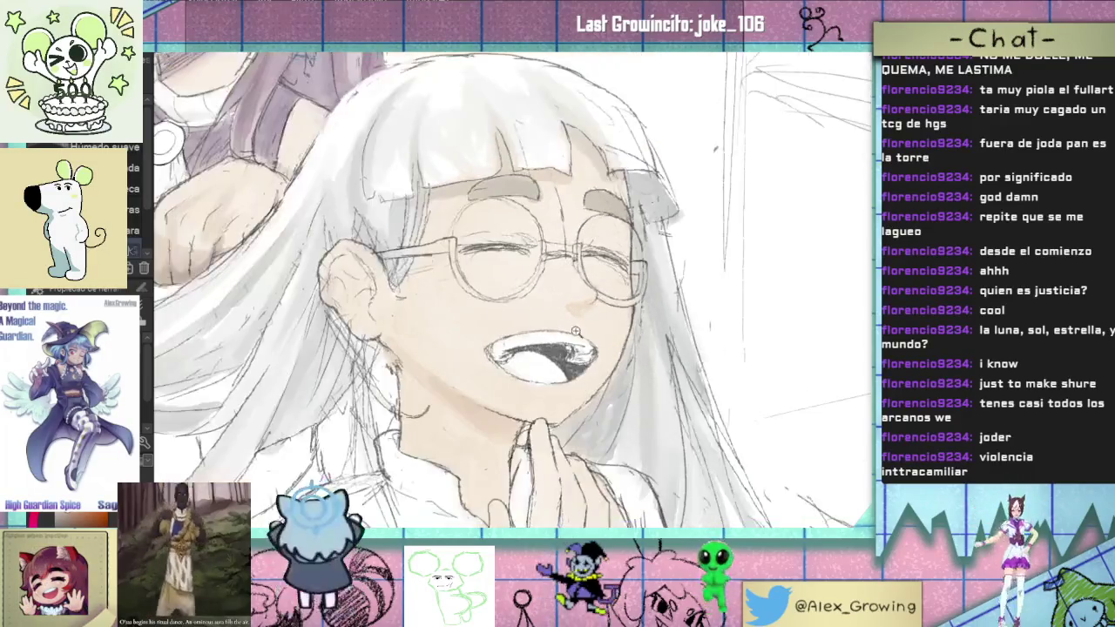
pyautogui.scroll(-2, 582, 332)
pyautogui.scroll(1, 575, 305)
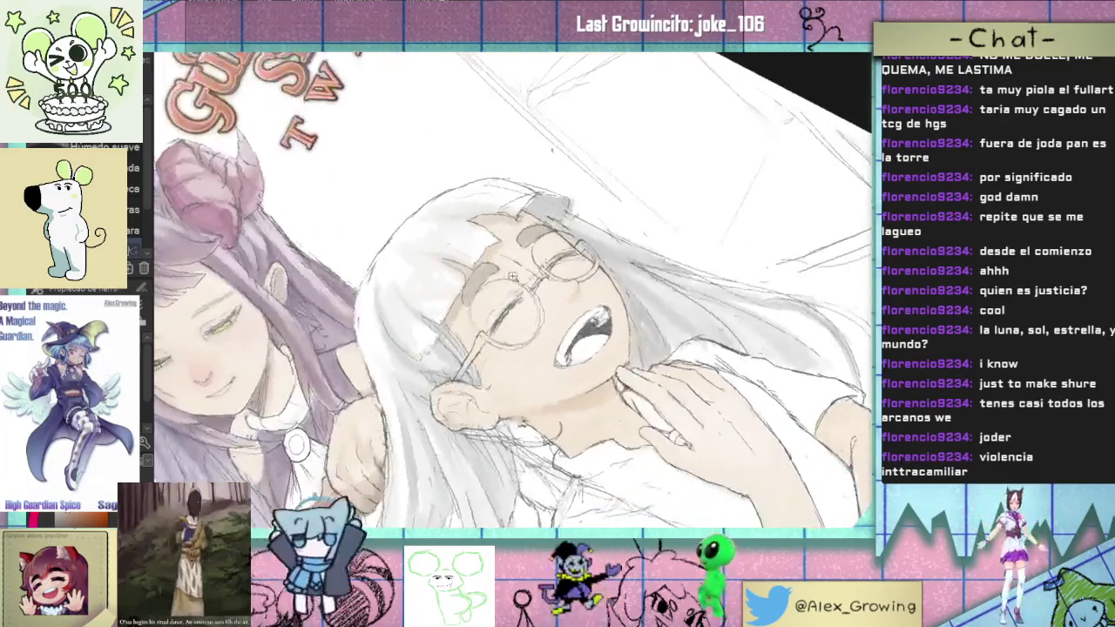
pyautogui.scroll(4, 537, 290)
pyautogui.moveTo(501, 307)
pyautogui.mouseDown()
pyautogui.moveTo(465, 341)
pyautogui.moveTo(471, 358)
pyautogui.mouseUp()
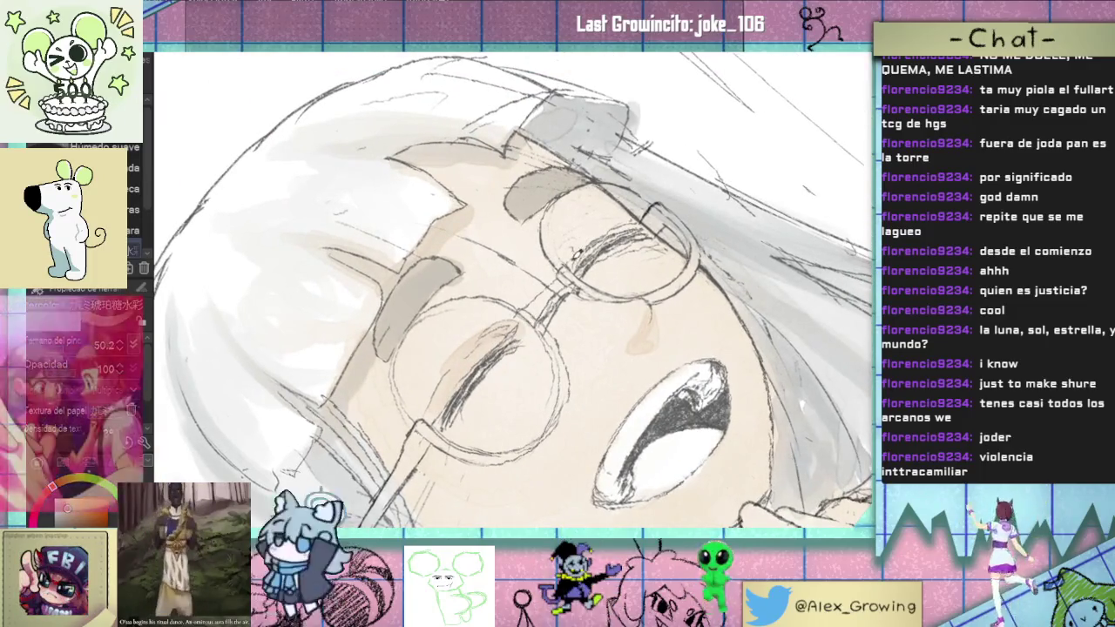
pyautogui.scroll(-2, 514, 287)
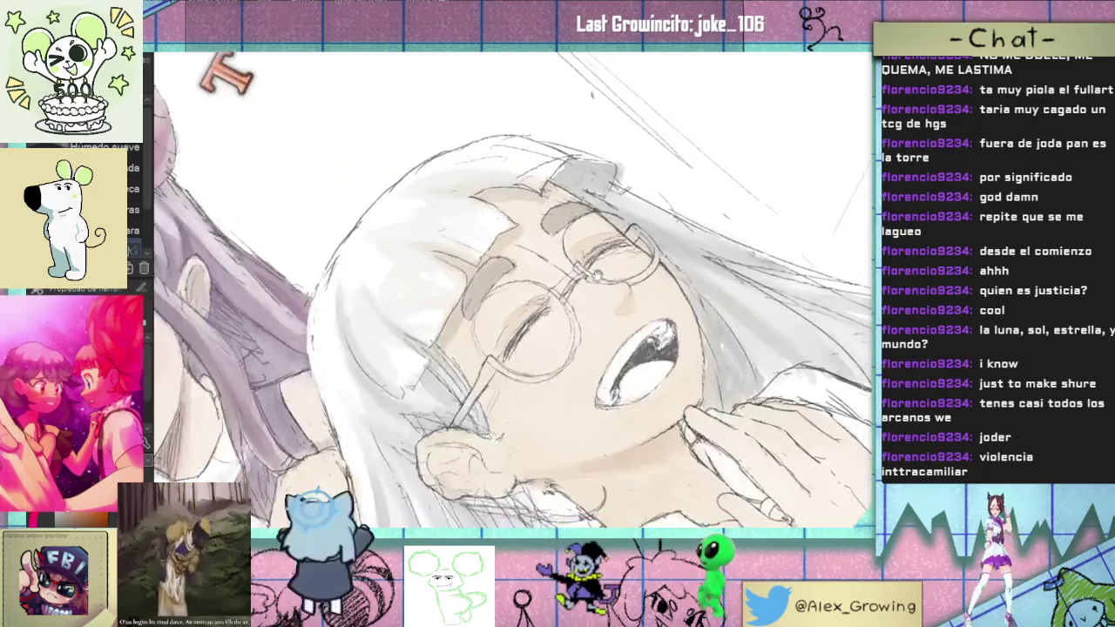
pyautogui.scroll(-2, 514, 288)
pyautogui.scroll(4, 588, 309)
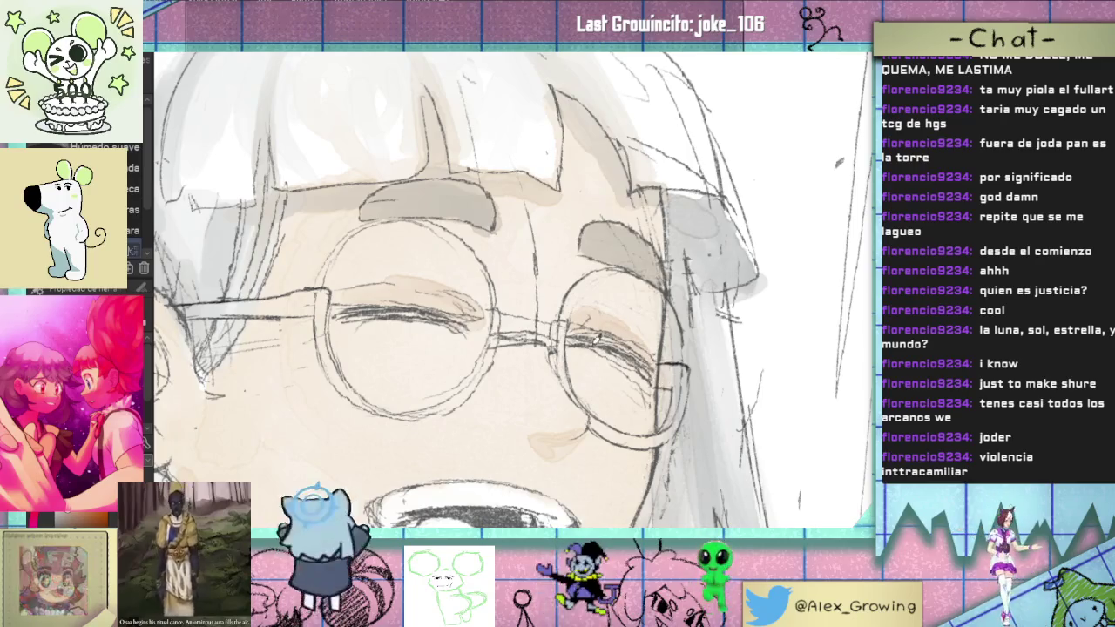
pyautogui.moveTo(653, 374); pyautogui.dragTo(510, 326)
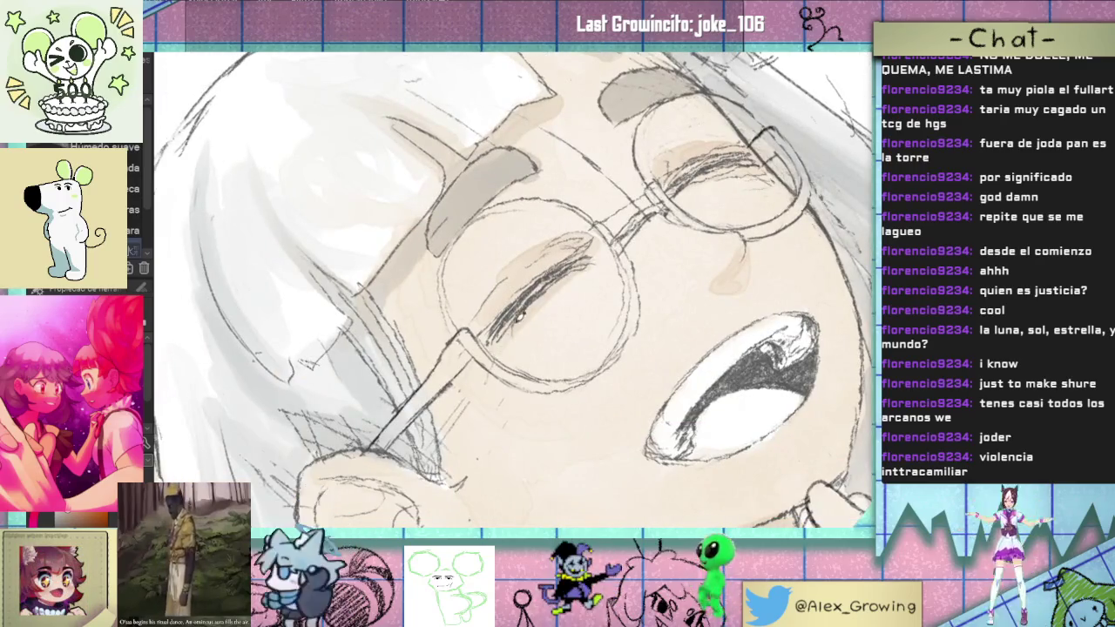
# Step: Reframe the view, then paint the glasses' temple arm dark grey from lens to ear
pyautogui.scroll(-3, 606, 268)
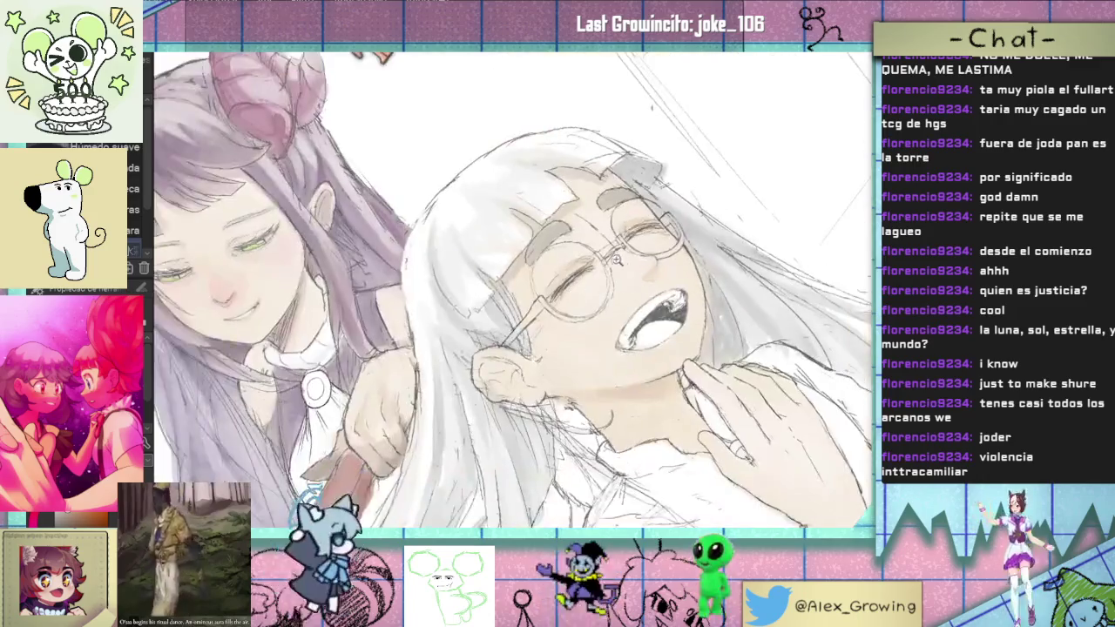
pyautogui.scroll(3, 611, 267)
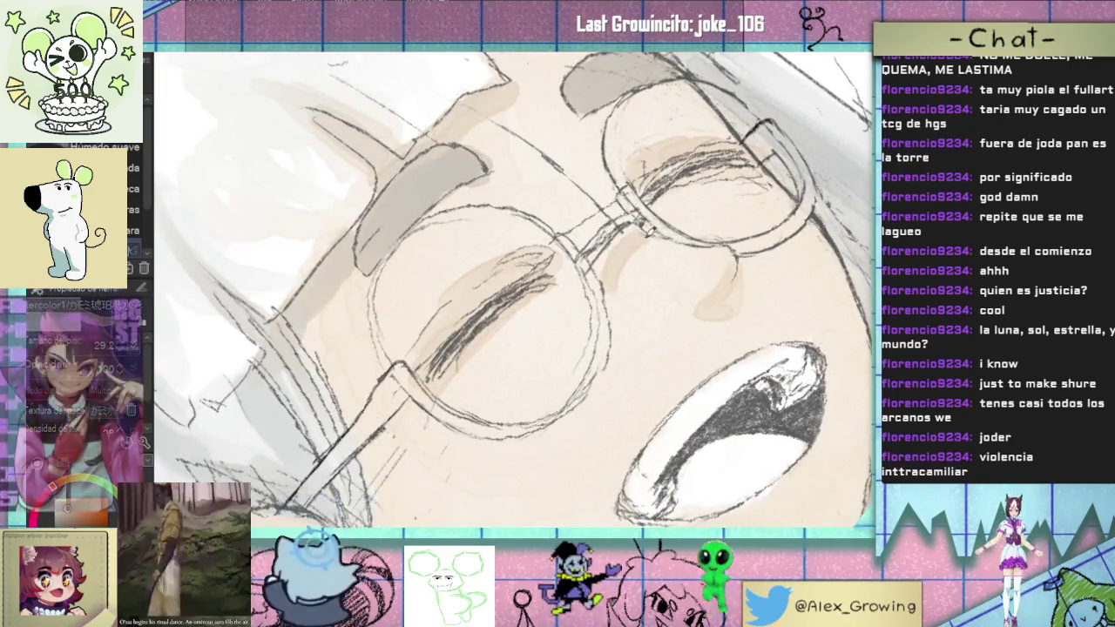
pyautogui.scroll(-3, 668, 245)
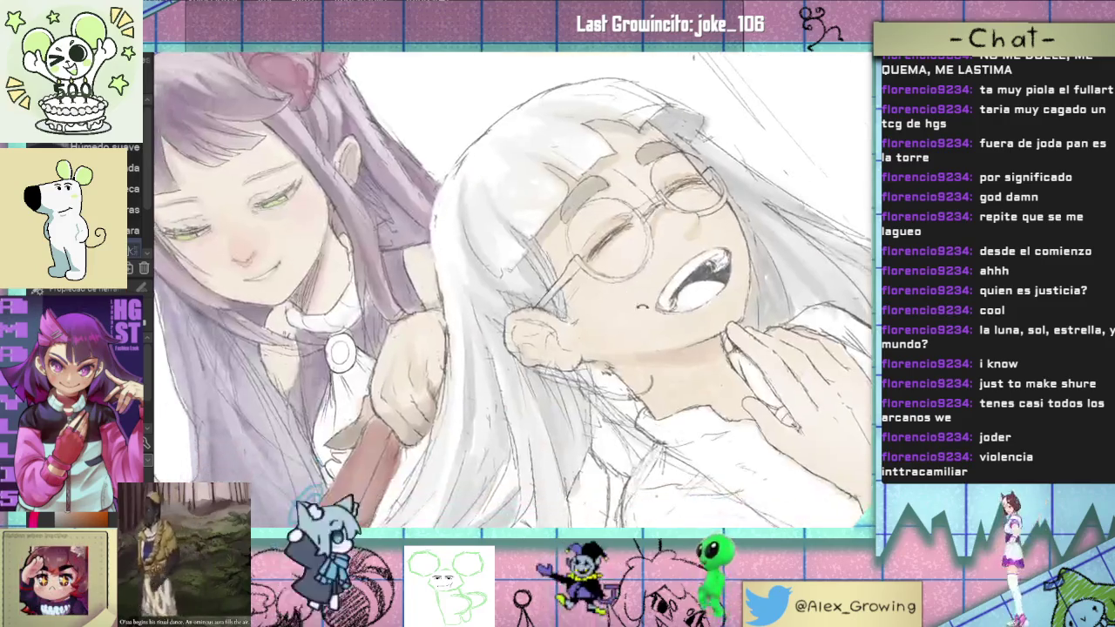
pyautogui.scroll(2, 644, 200)
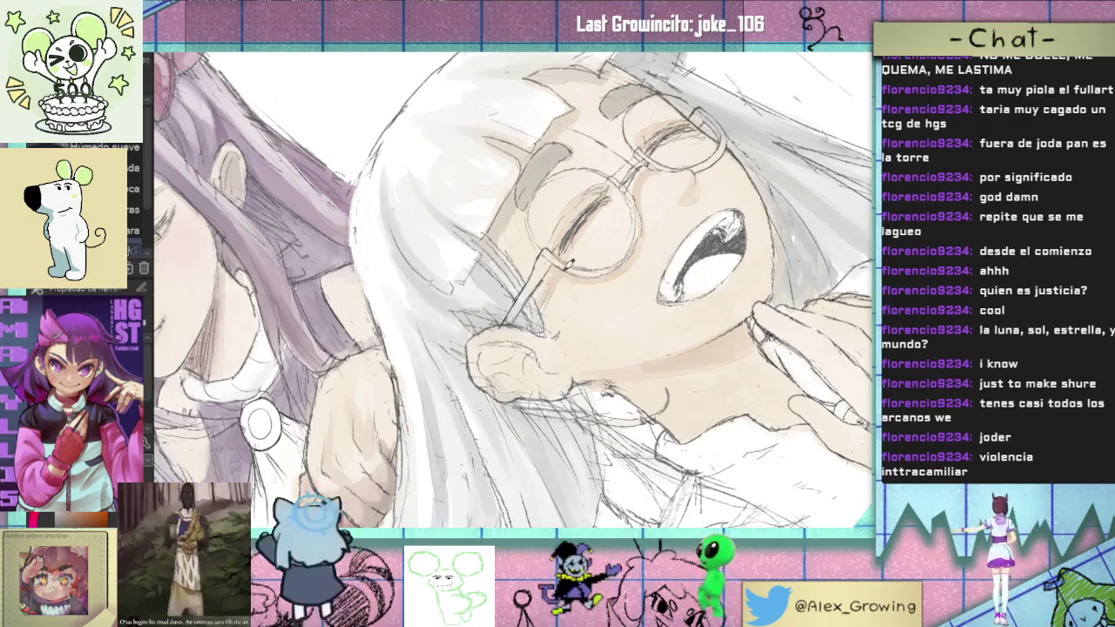
pyautogui.scroll(1, 627, 269)
pyautogui.scroll(1, 623, 272)
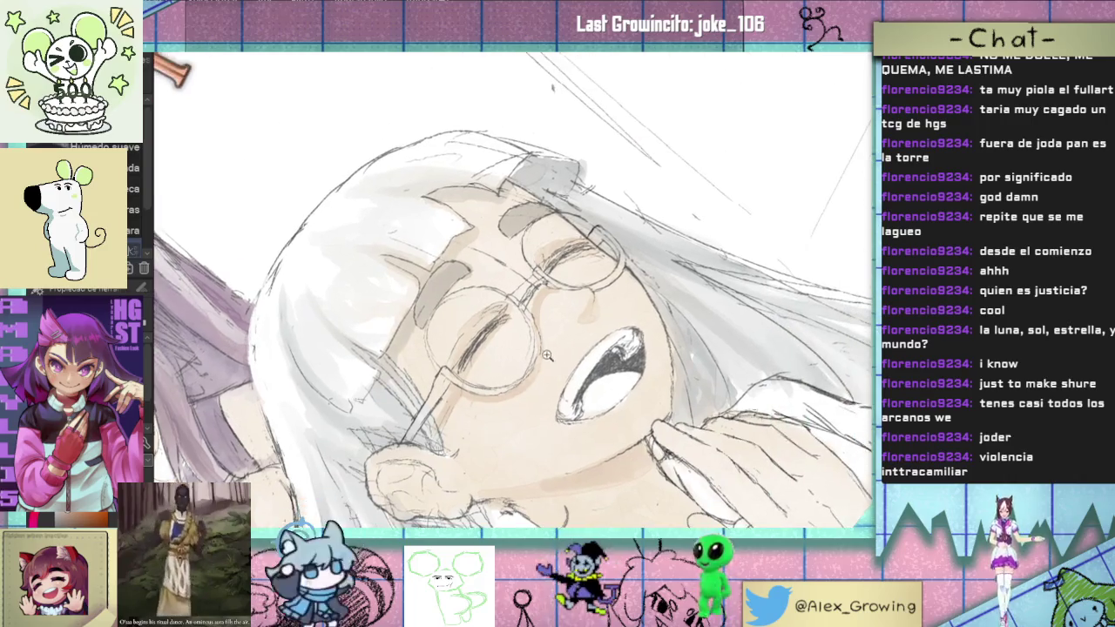
pyautogui.scroll(2, 619, 277)
pyautogui.moveTo(625, 277)
pyautogui.mouseDown()
pyautogui.moveTo(620, 411)
pyautogui.moveTo(591, 400)
pyautogui.mouseUp()
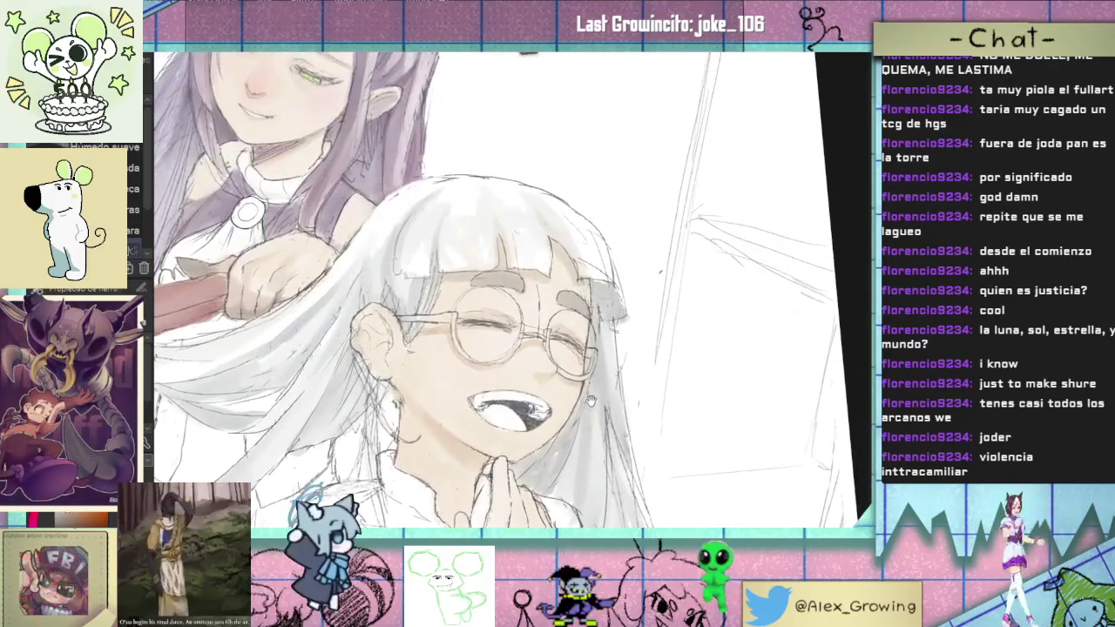
pyautogui.scroll(-2, 590, 401)
pyautogui.moveTo(591, 401)
pyautogui.mouseDown()
pyautogui.moveTo(611, 292)
pyautogui.moveTo(467, 328)
pyautogui.mouseUp()
pyautogui.scroll(3, 601, 301)
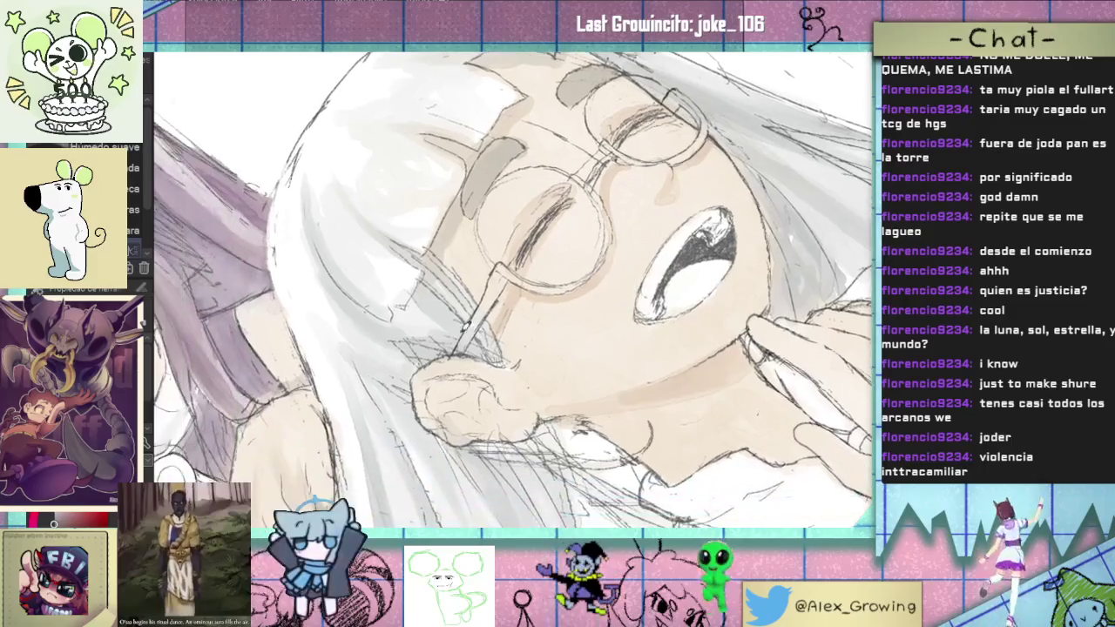
pyautogui.moveTo(501, 273)
pyautogui.mouseDown()
pyautogui.moveTo(470, 320)
pyautogui.moveTo(485, 298)
pyautogui.mouseUp()
pyautogui.moveTo(610, 261); pyautogui.dragTo(557, 392)
# Step: Darken the glasses' temple arm and left lens rim with dark brush strokes
pyautogui.moveTo(566, 281)
pyautogui.mouseDown()
pyautogui.moveTo(542, 324)
pyautogui.moveTo(553, 343)
pyautogui.moveTo(612, 316)
pyautogui.mouseUp()
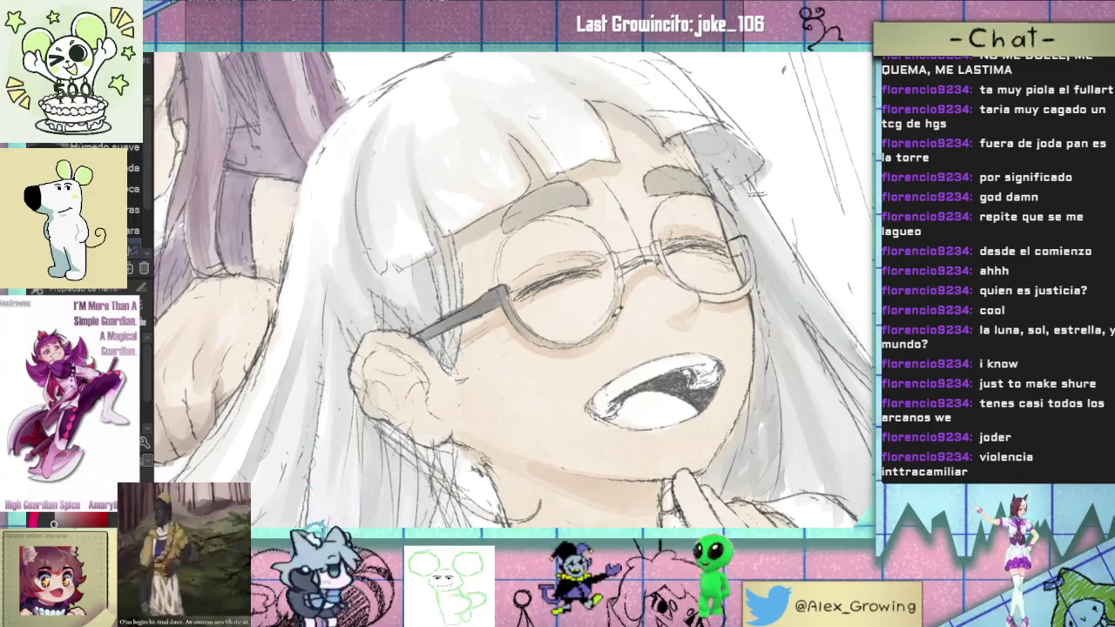
pyautogui.moveTo(614, 254); pyautogui.dragTo(542, 322)
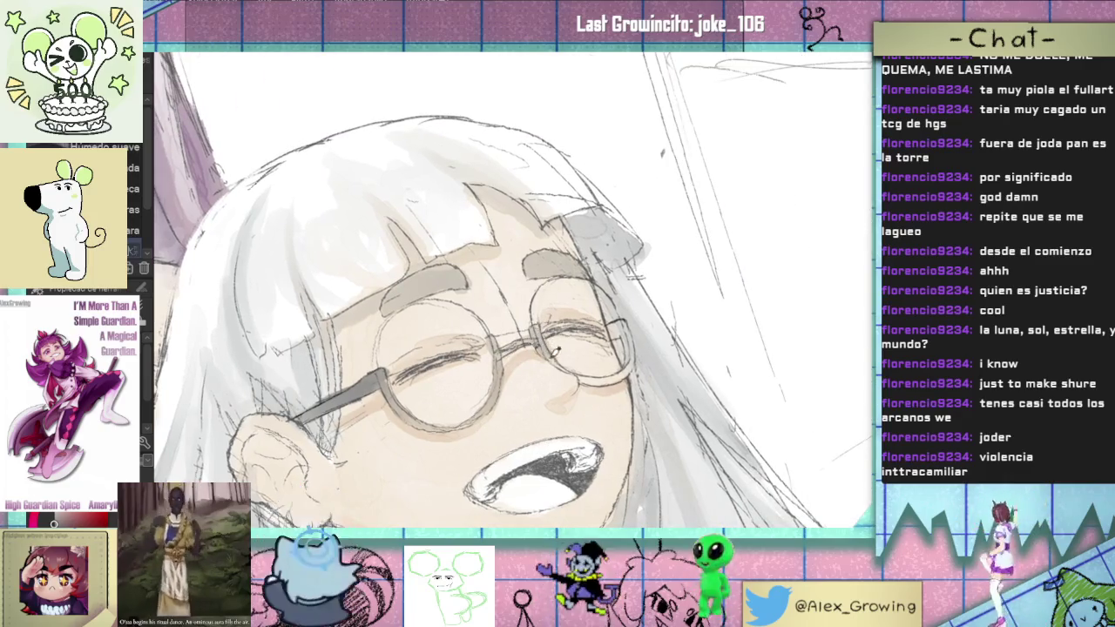
pyautogui.moveTo(554, 351); pyautogui.dragTo(514, 339)
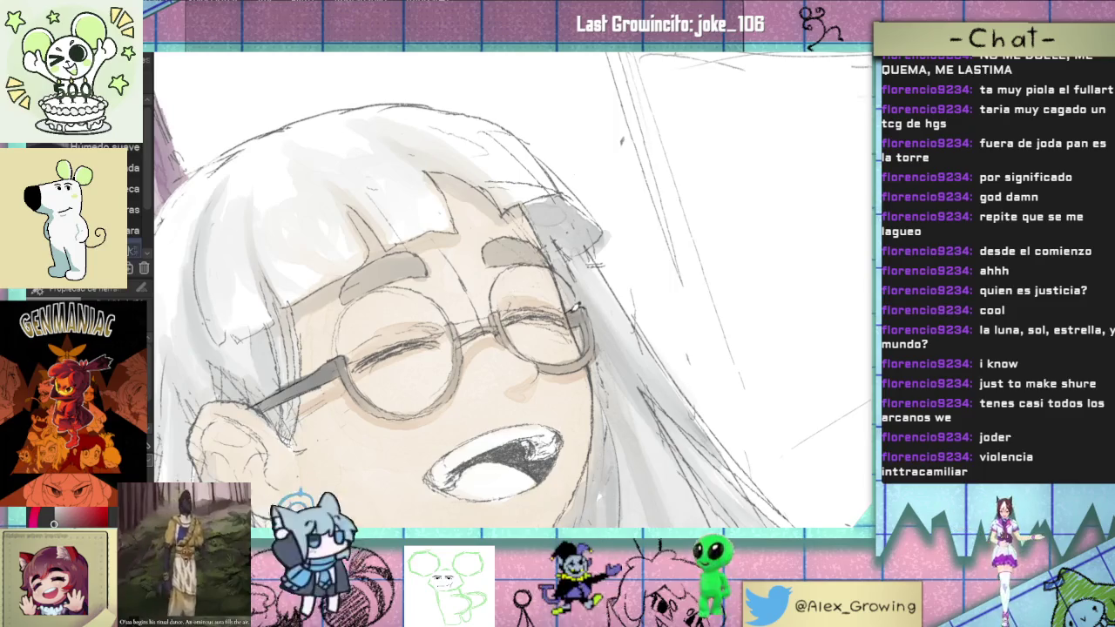
# Step: Zoom out to view the entire High Guardian Spice Twice cover
pyautogui.scroll(-1, 588, 306)
pyautogui.scroll(-1, 566, 310)
pyautogui.scroll(-1, 540, 310)
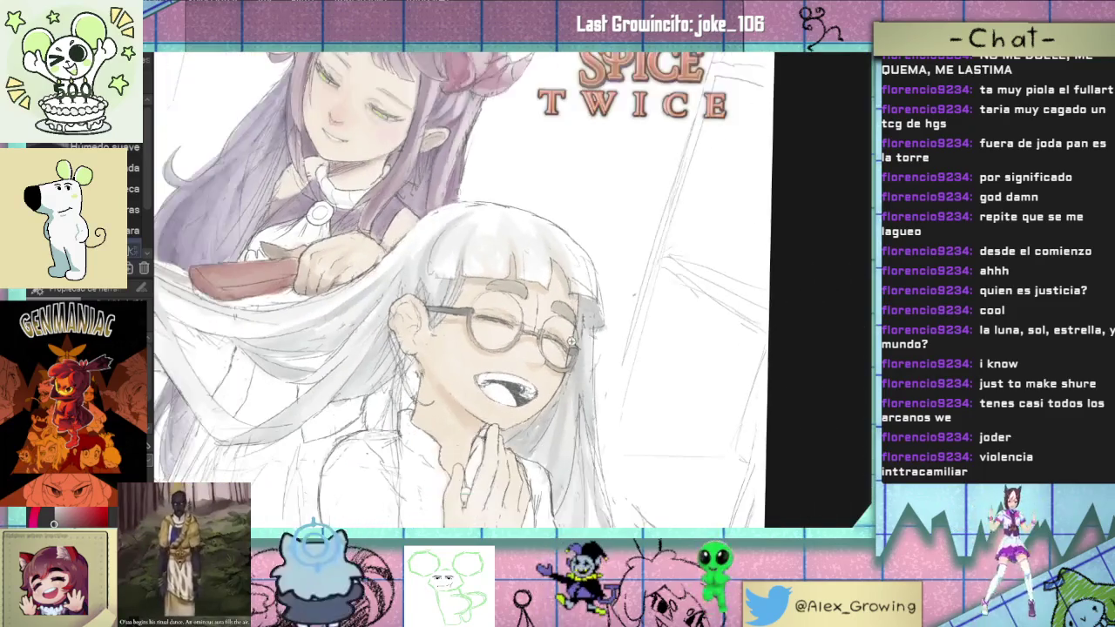
pyautogui.scroll(-1, 514, 310)
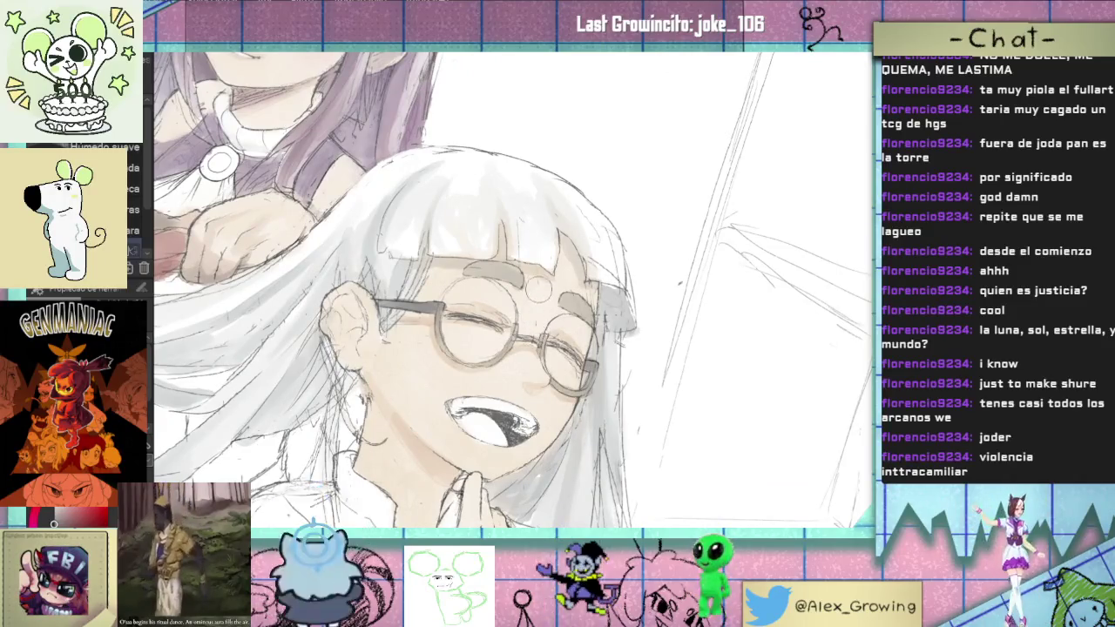
pyautogui.scroll(-1, 540, 324)
pyautogui.scroll(-1, 553, 324)
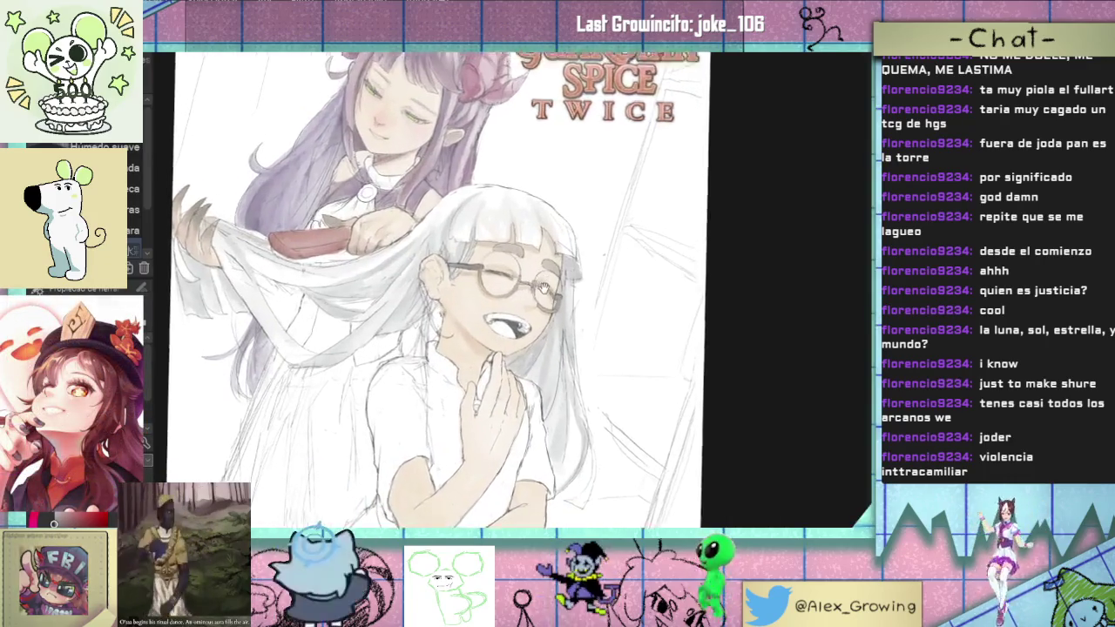
pyautogui.scroll(2, 564, 314)
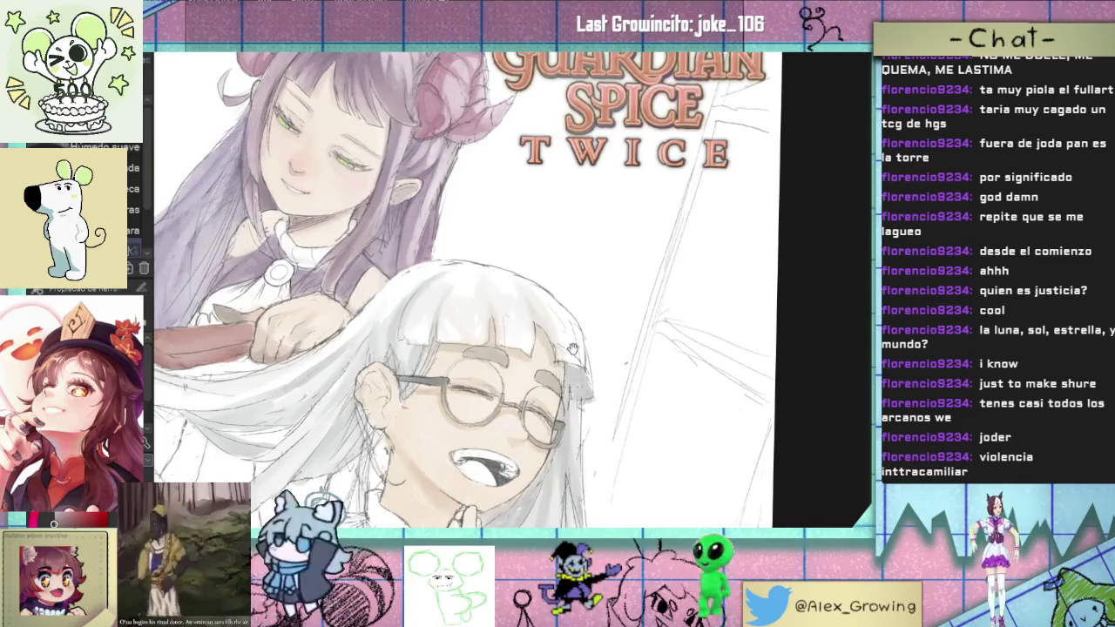
pyautogui.scroll(-1, 641, 205)
pyautogui.scroll(-1, 616, 204)
pyautogui.scroll(-1, 644, 174)
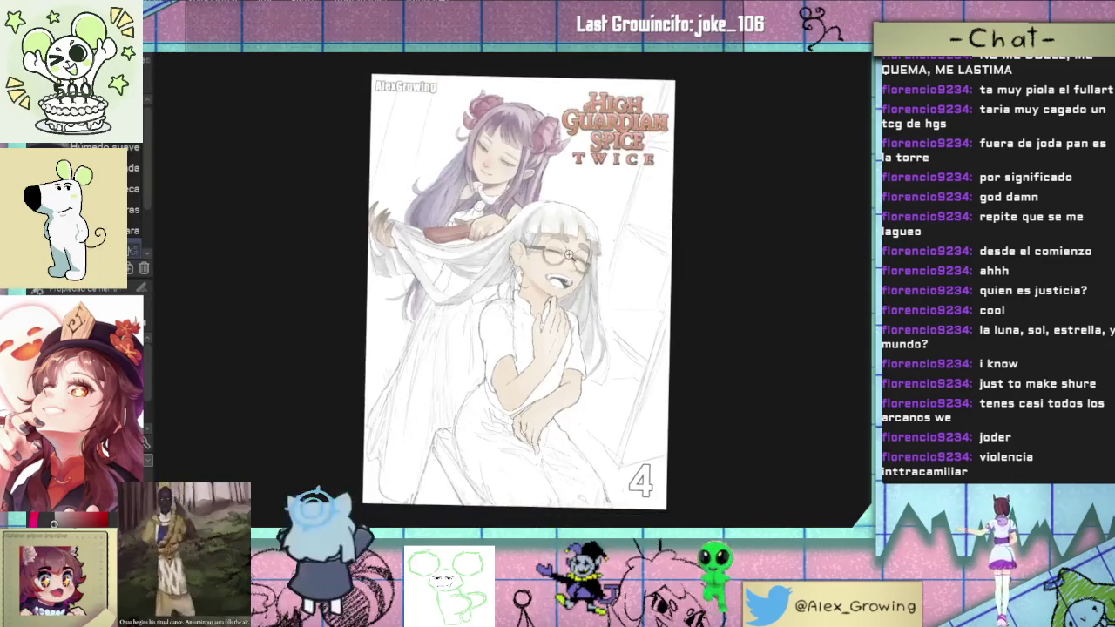
# Step: Rotate and zoom onto the mouth, then fill its interior pinkish brown in three strokes
pyautogui.scroll(2, 629, 263)
pyautogui.moveTo(628, 263); pyautogui.dragTo(554, 253)
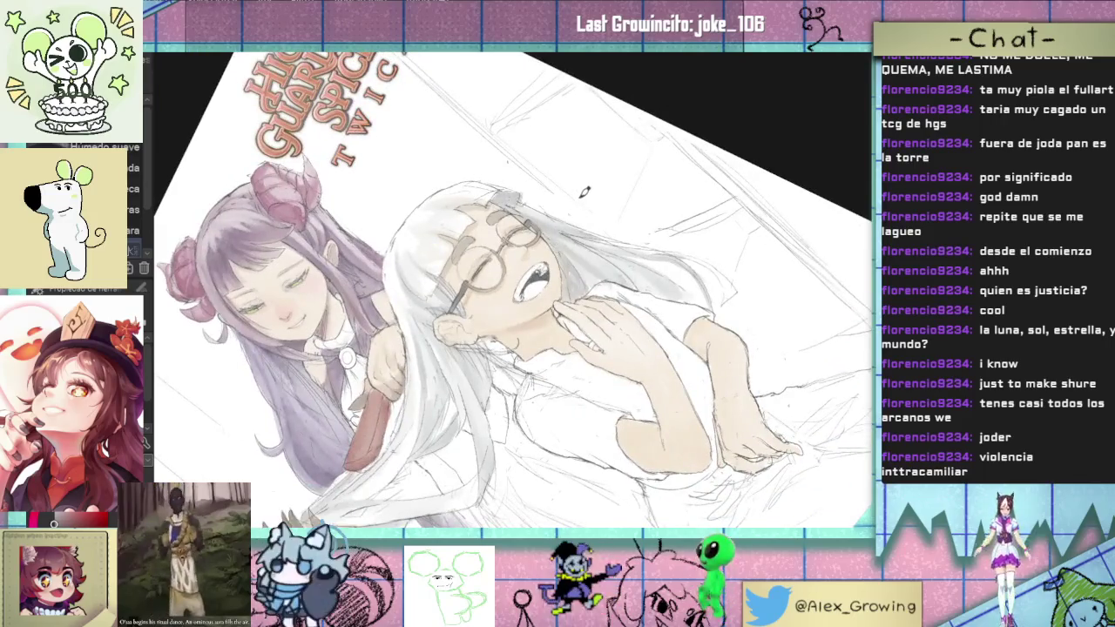
pyautogui.scroll(2, 578, 265)
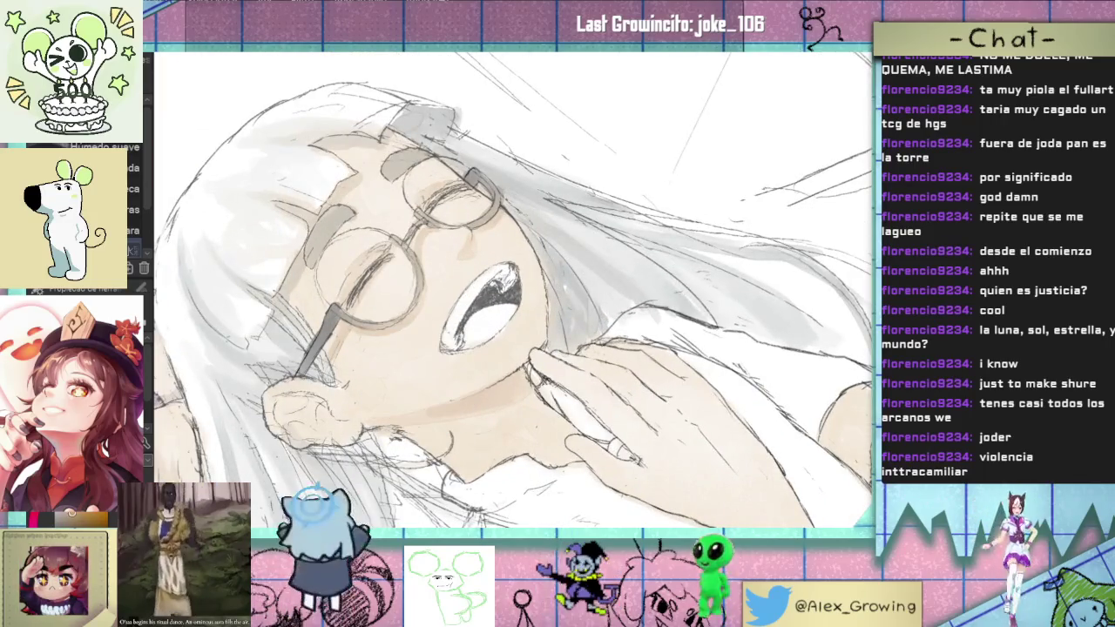
pyautogui.moveTo(495, 315); pyautogui.dragTo(512, 307)
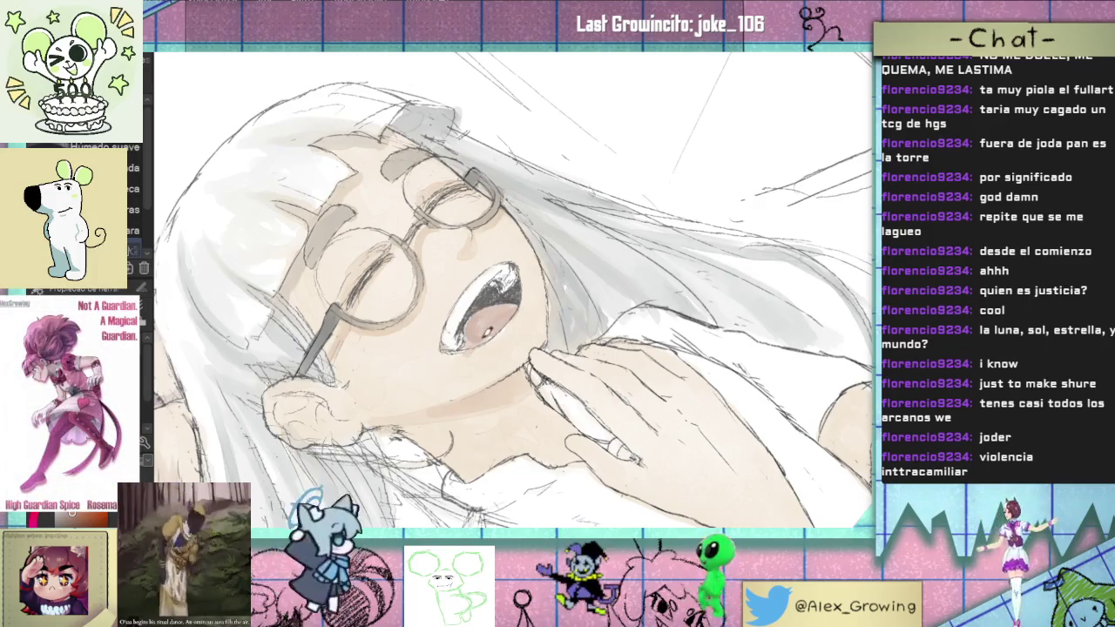
pyautogui.moveTo(468, 326); pyautogui.dragTo(492, 303)
pyautogui.moveTo(466, 345)
pyautogui.mouseDown()
pyautogui.moveTo(495, 340)
pyautogui.moveTo(473, 322)
pyautogui.moveTo(522, 288)
pyautogui.mouseUp()
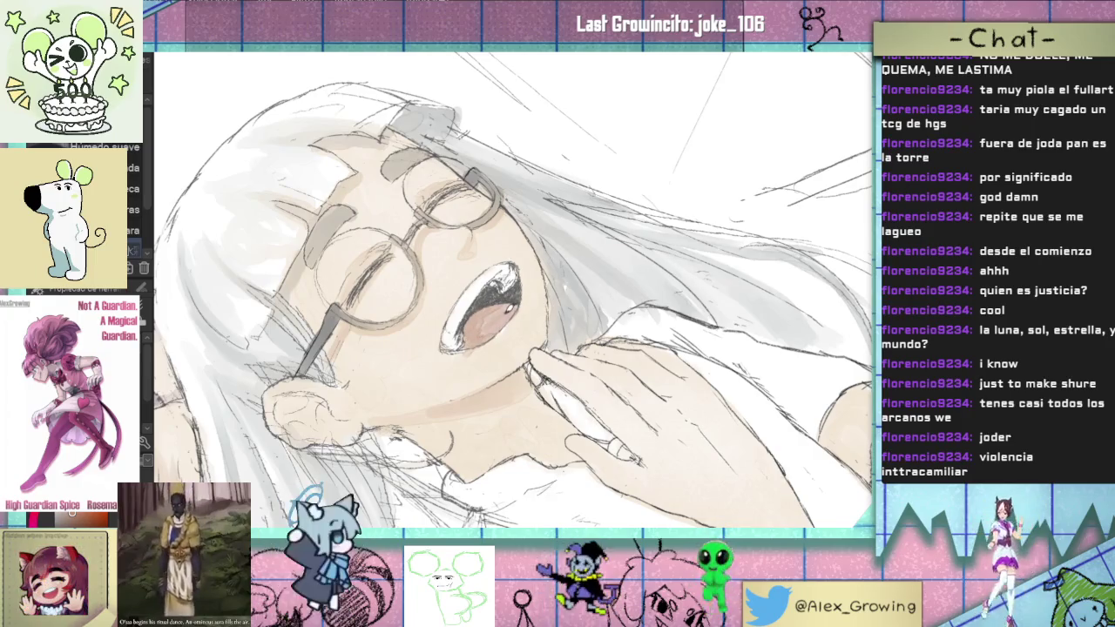
pyautogui.scroll(-2, 505, 312)
pyautogui.scroll(2, 523, 309)
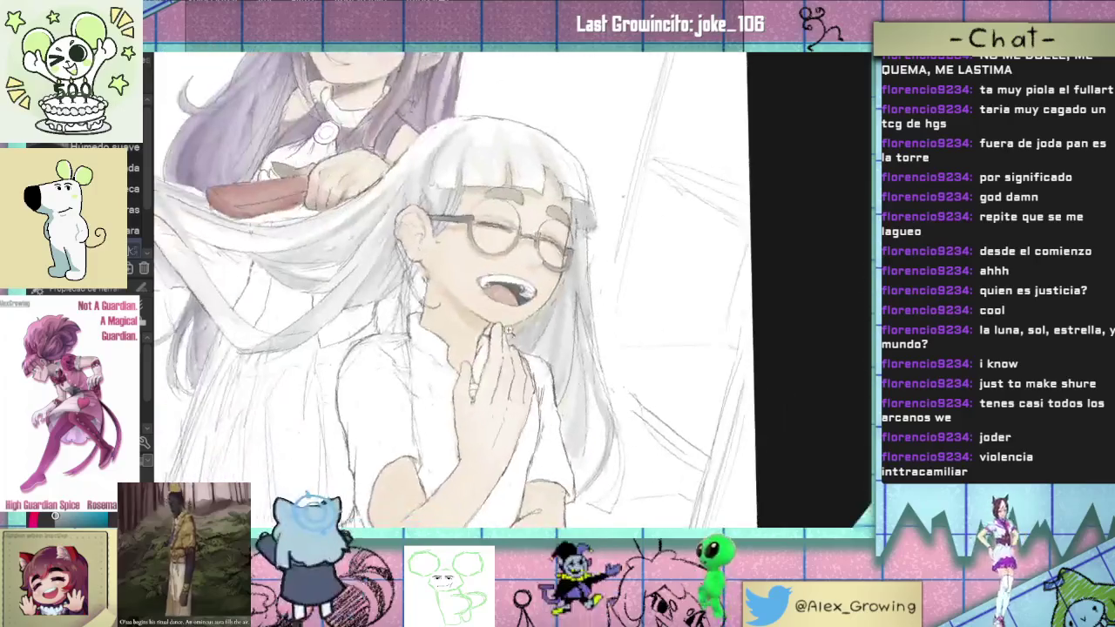
# Step: Zoom and pan around the laughing girl's face and the full page
pyautogui.scroll(1, 540, 306)
pyautogui.scroll(1, 553, 305)
pyautogui.scroll(-3, 553, 306)
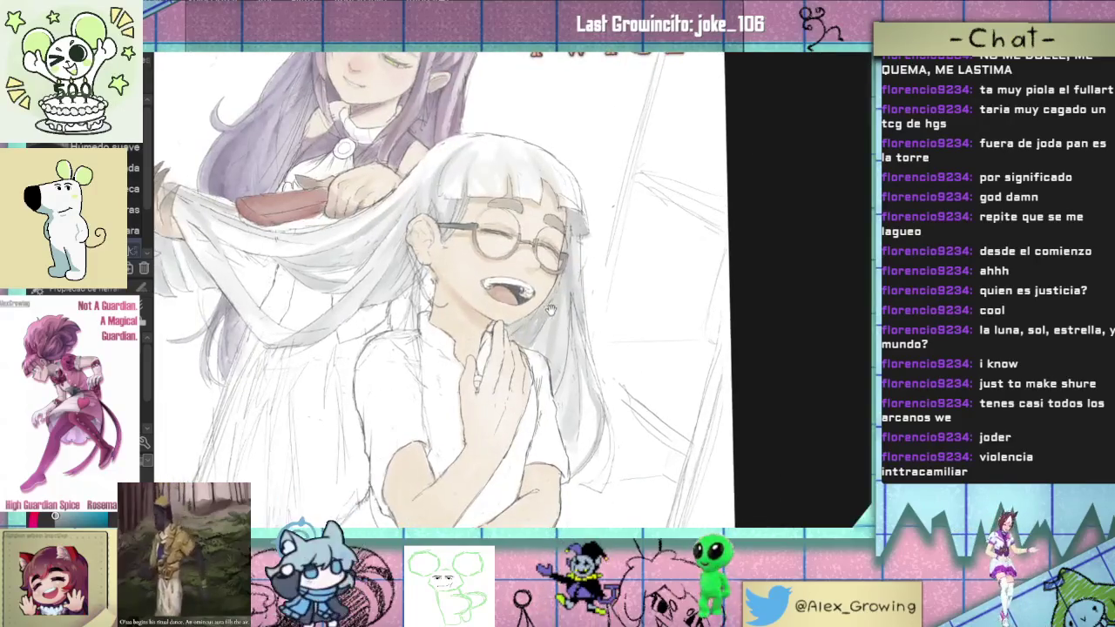
pyautogui.moveTo(550, 366); pyautogui.dragTo(552, 322)
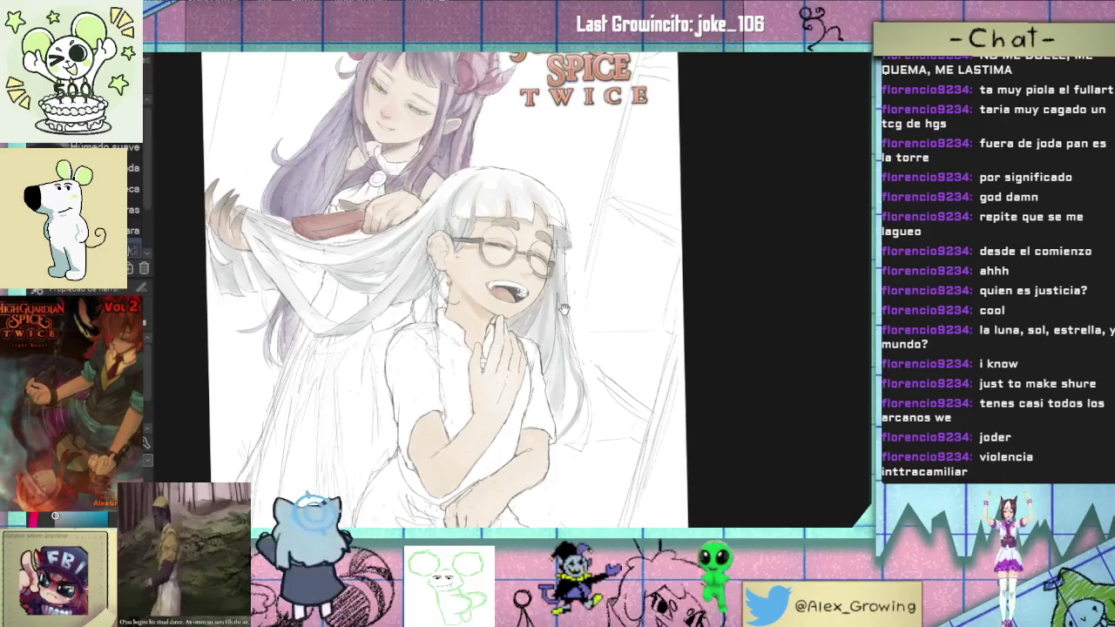
pyautogui.scroll(-2, 552, 322)
pyautogui.scroll(2, 552, 322)
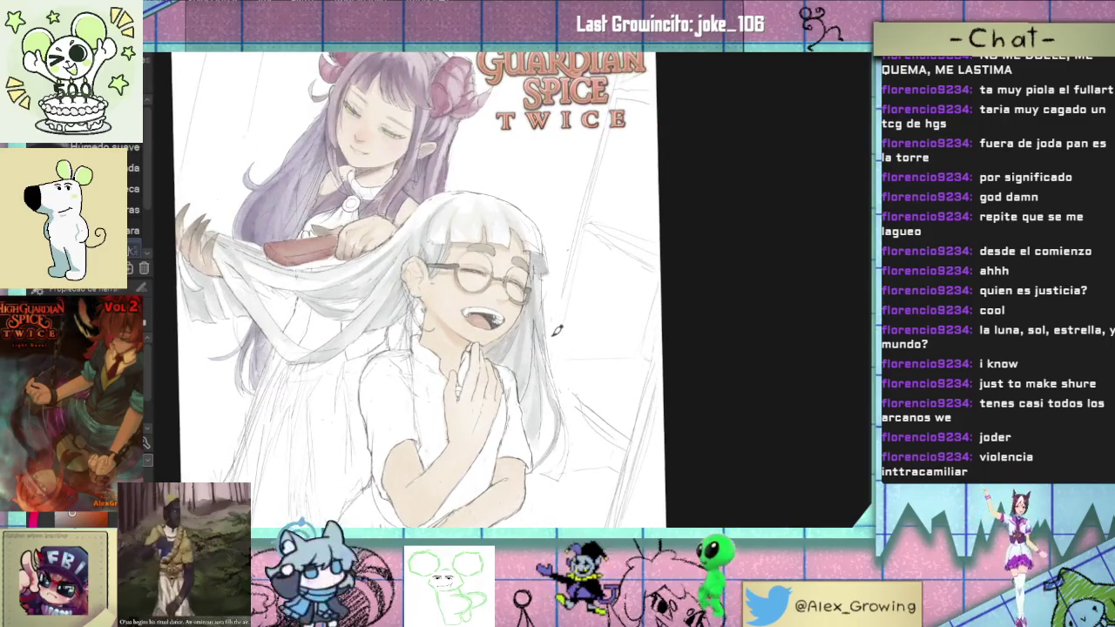
pyautogui.moveTo(559, 329); pyautogui.dragTo(511, 321)
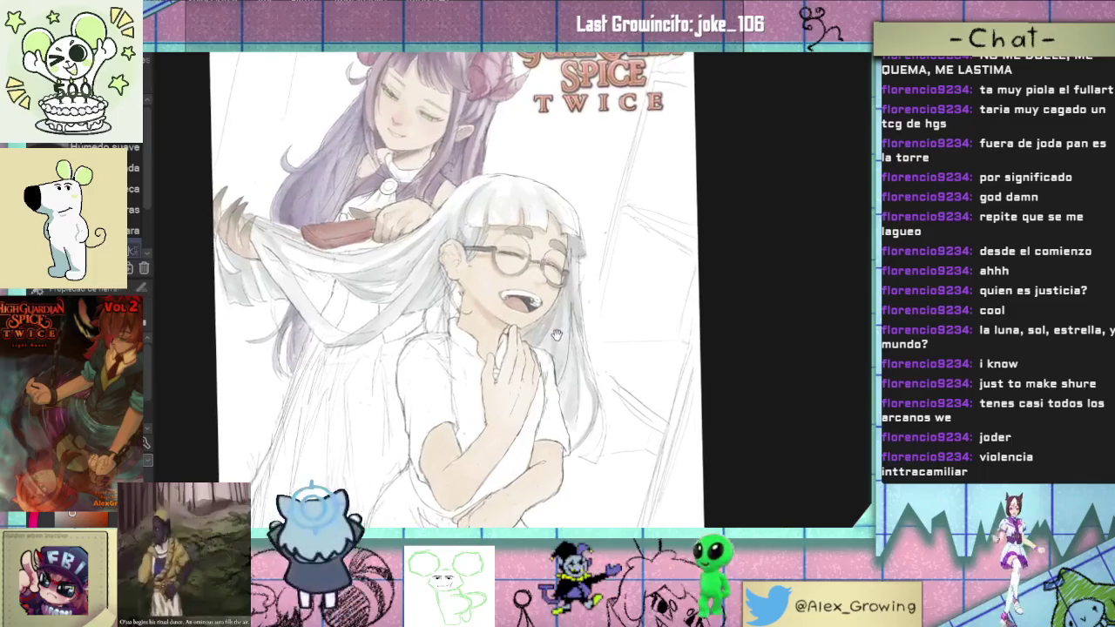
pyautogui.scroll(1, 512, 319)
pyautogui.scroll(1, 516, 342)
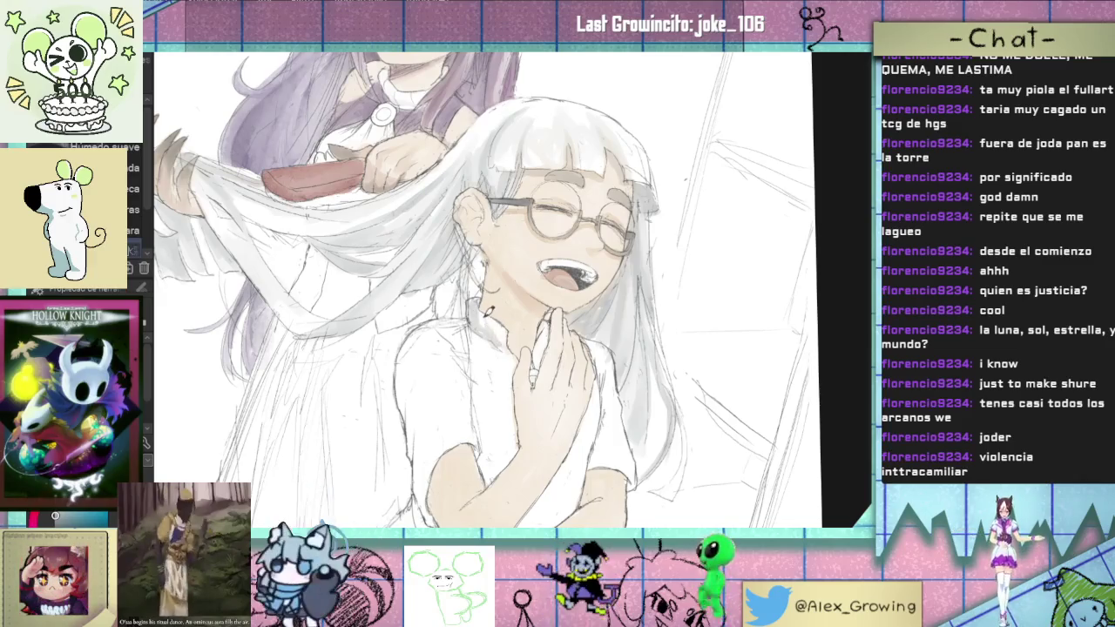
pyautogui.moveTo(516, 342)
pyautogui.mouseDown()
pyautogui.moveTo(502, 298)
pyautogui.moveTo(520, 362)
pyautogui.mouseUp()
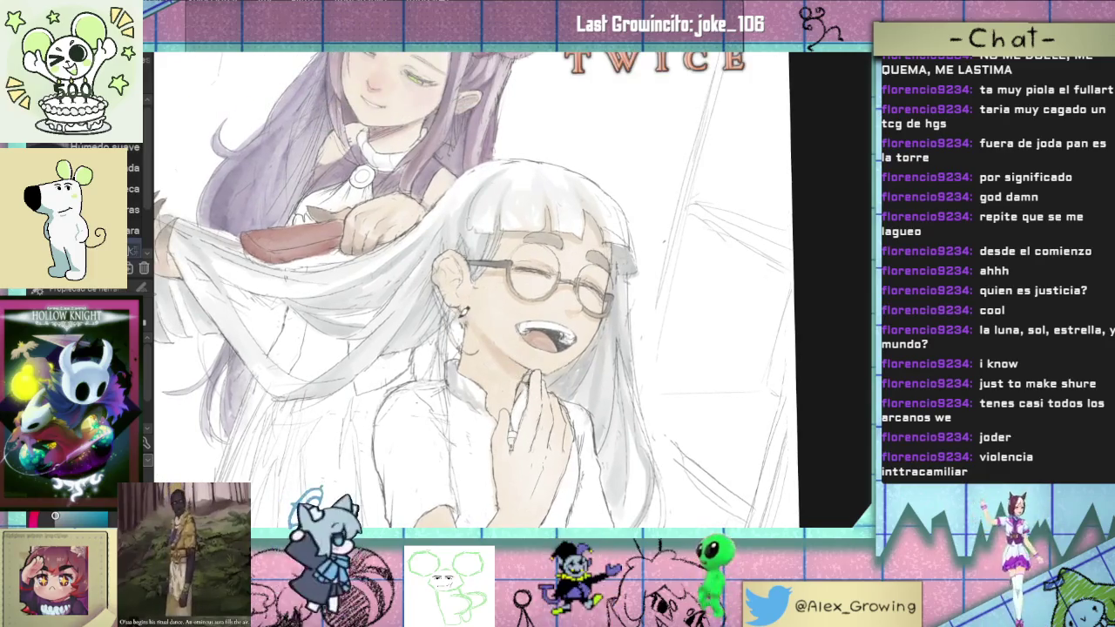
pyautogui.hotkey('ctrl', '0')
pyautogui.scroll(2, 516, 374)
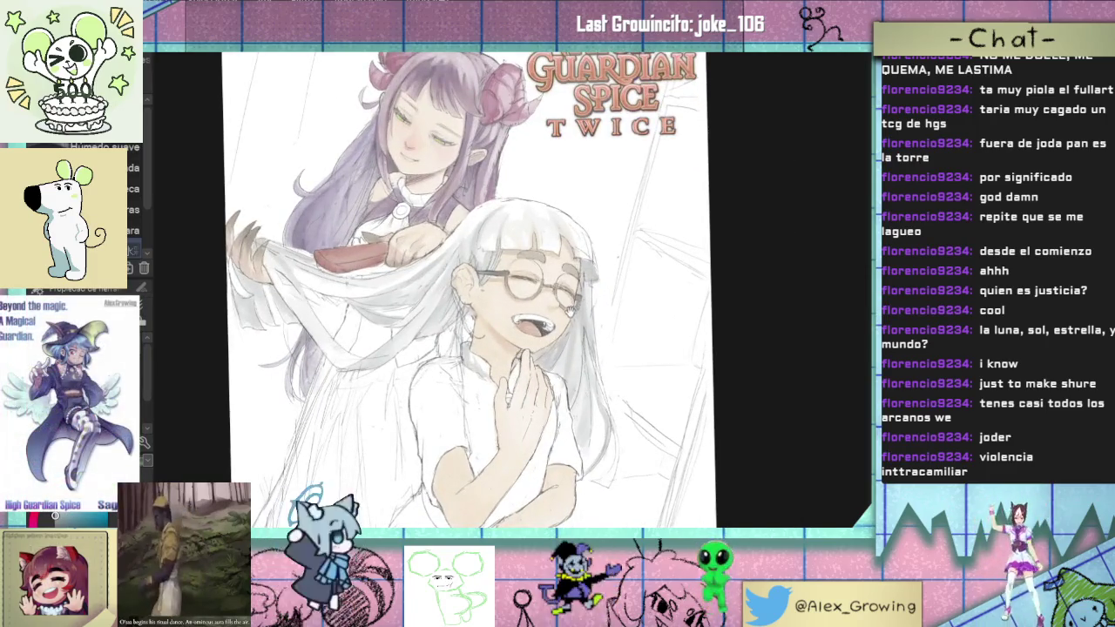
pyautogui.moveTo(497, 321); pyautogui.dragTo(520, 325)
pyautogui.scroll(3, 460, 321)
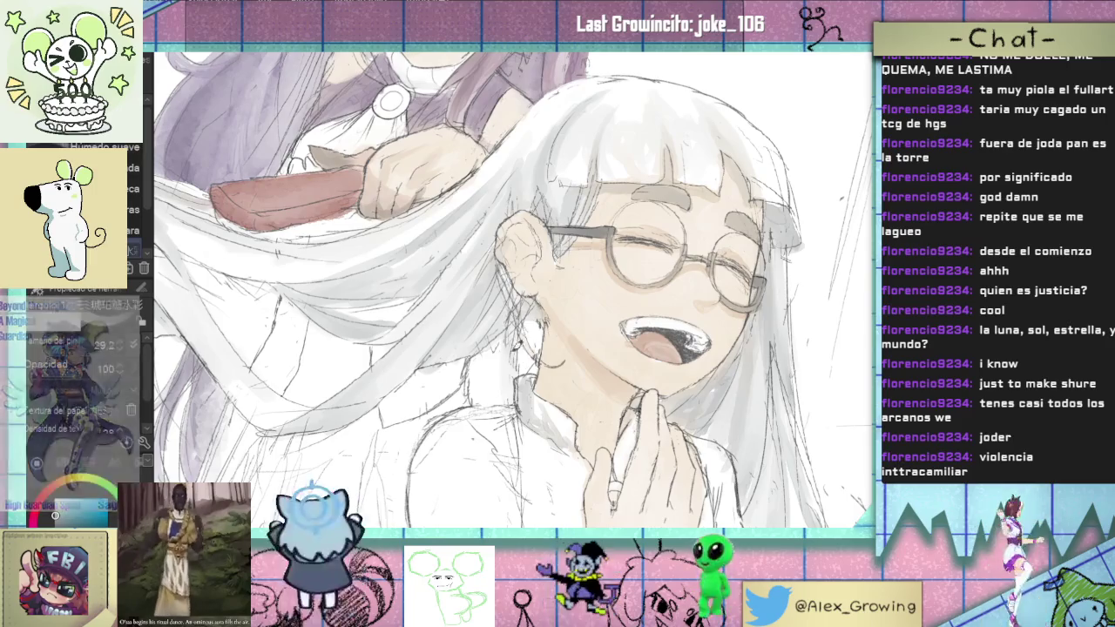
pyautogui.hotkey('ctrl', '0')
# Step: Draw a dark line down the hair's lower edge beside the shoulder
pyautogui.scroll(5, 584, 307)
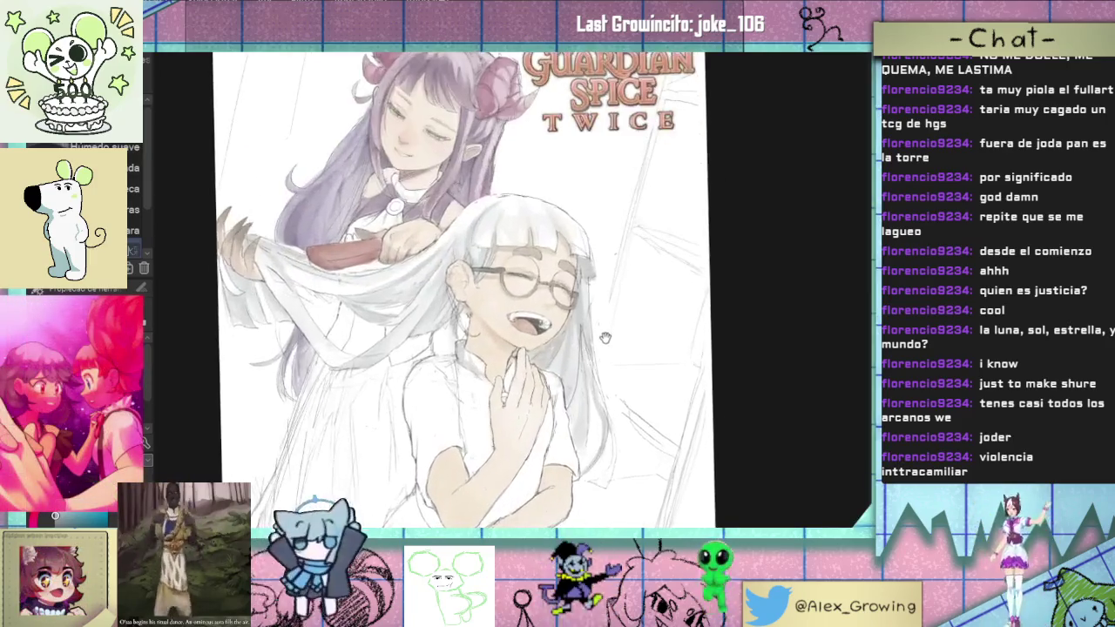
pyautogui.hotkey('ctrl', '0')
pyautogui.scroll(5, 565, 381)
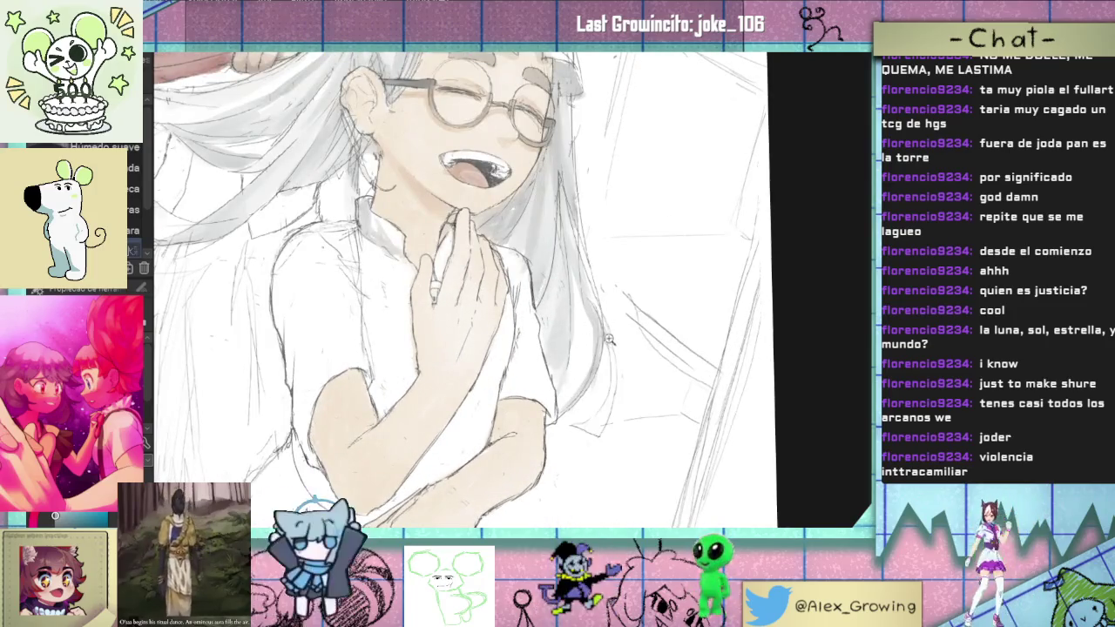
pyautogui.moveTo(600, 334)
pyautogui.mouseDown()
pyautogui.moveTo(579, 396)
pyautogui.moveTo(562, 409)
pyautogui.moveTo(584, 406)
pyautogui.mouseUp()
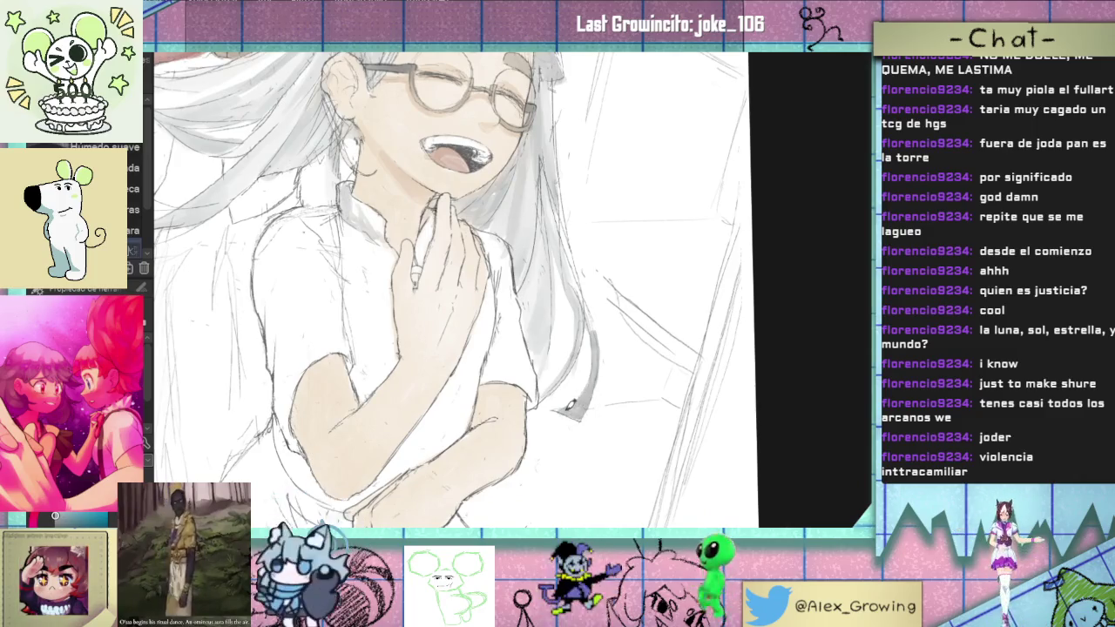
pyautogui.scroll(-5, 587, 299)
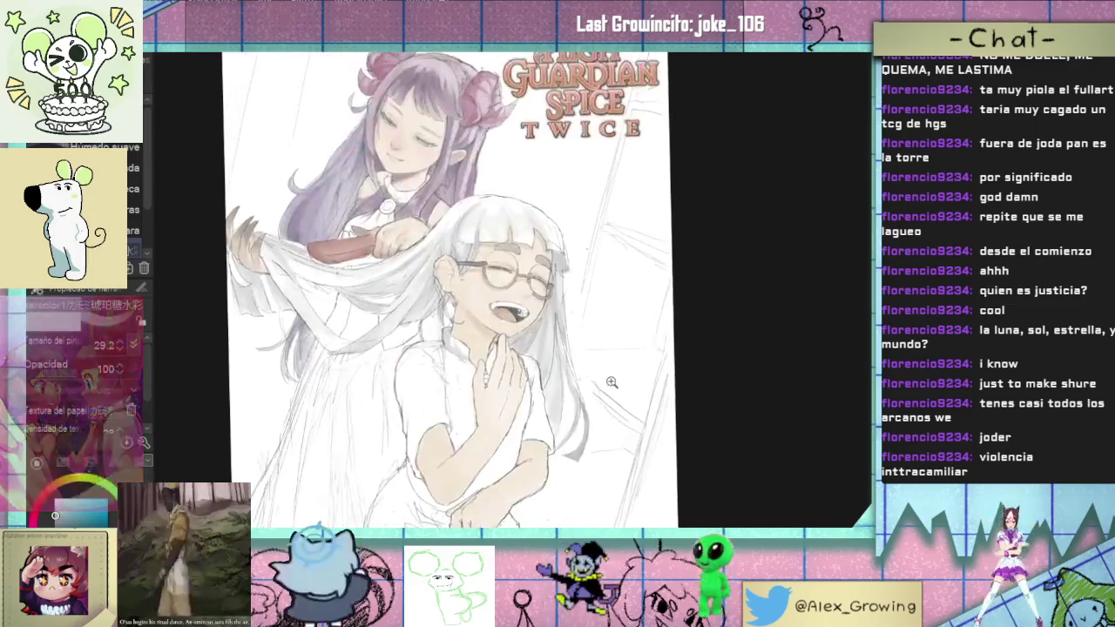
pyautogui.moveTo(608, 309); pyautogui.dragTo(583, 301)
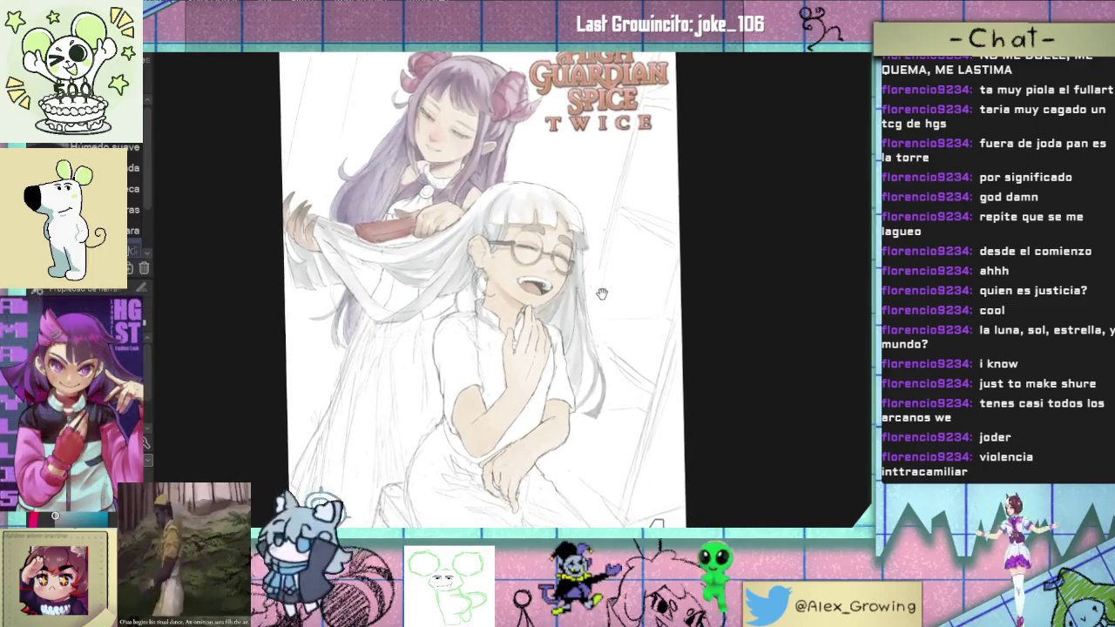
pyautogui.moveTo(572, 310); pyautogui.dragTo(562, 326)
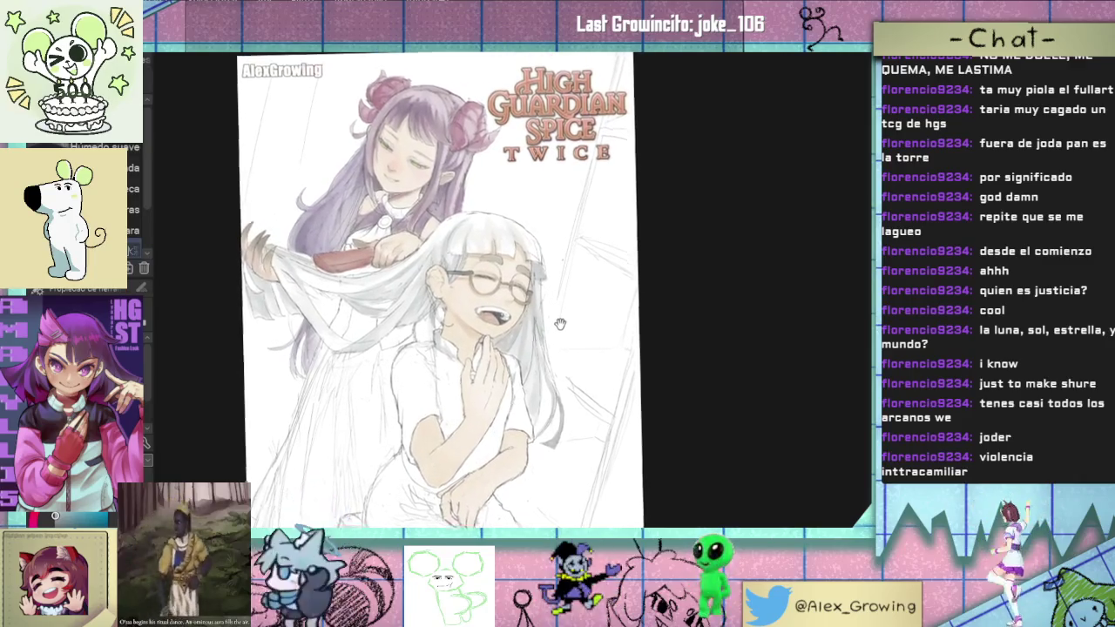
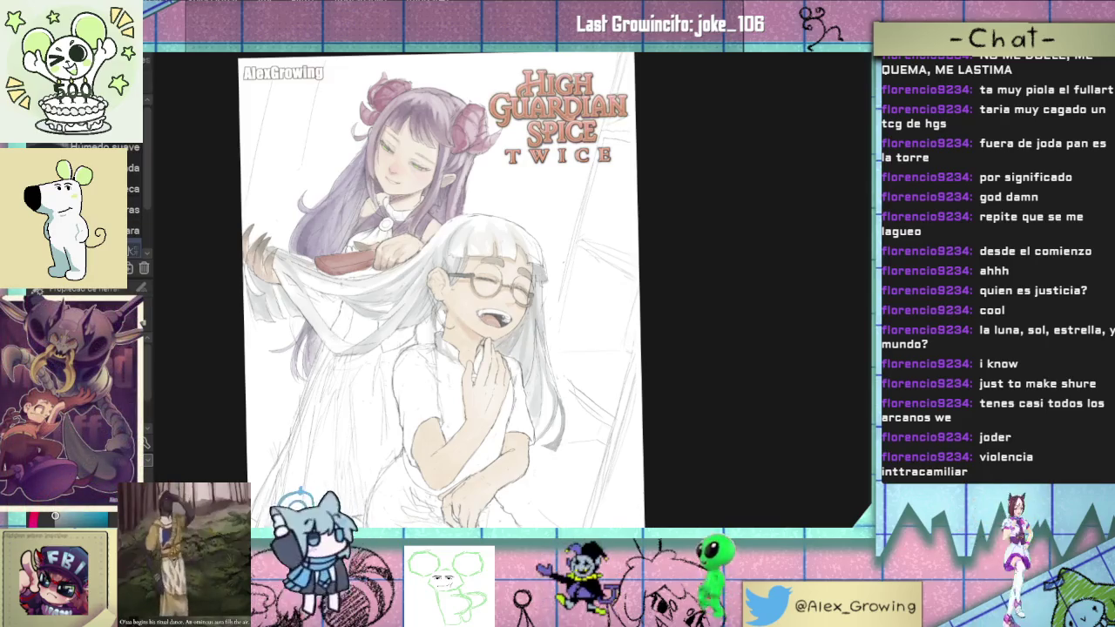
# Step: Select the downloaded Watercolor5 brush from the Materials palette, then hide the palettes
pyautogui.press('Tab')
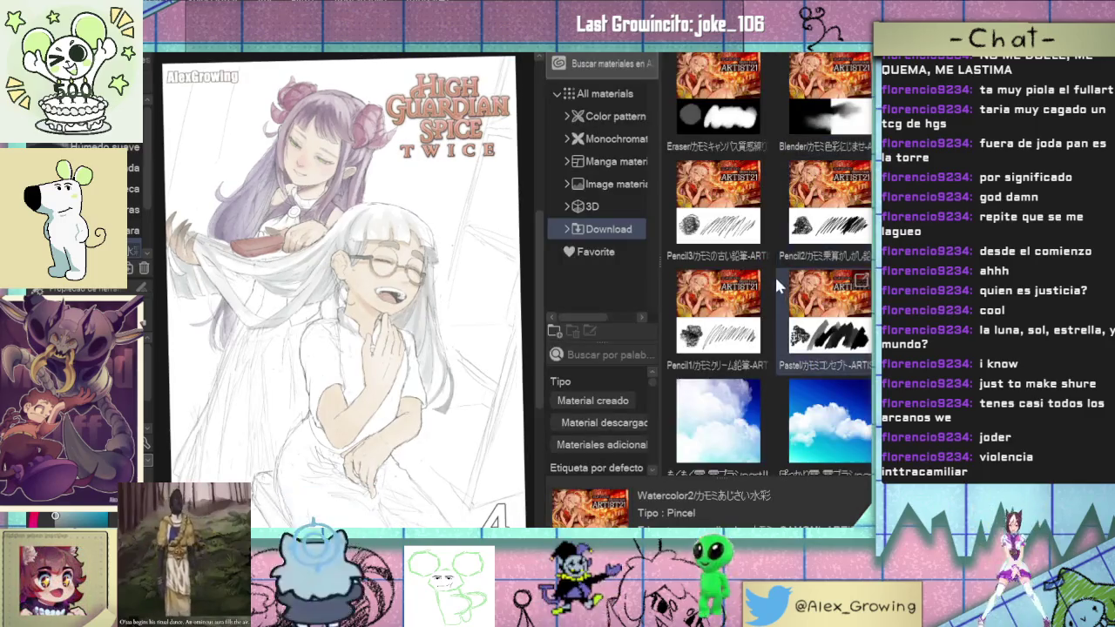
pyautogui.scroll(5, 774, 274)
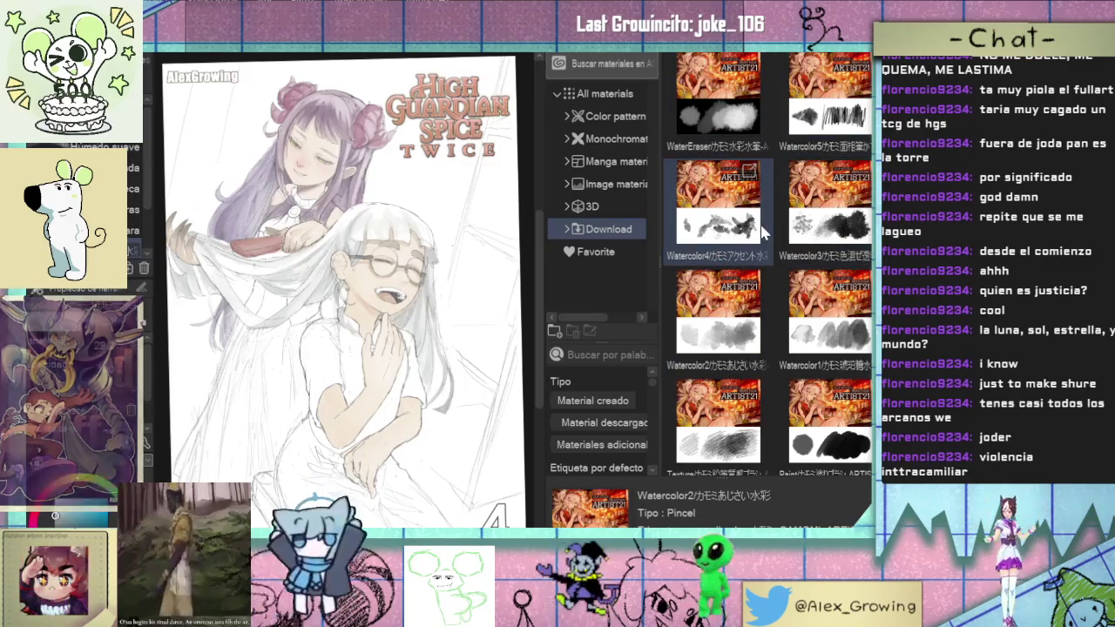
pyautogui.click(826, 126)
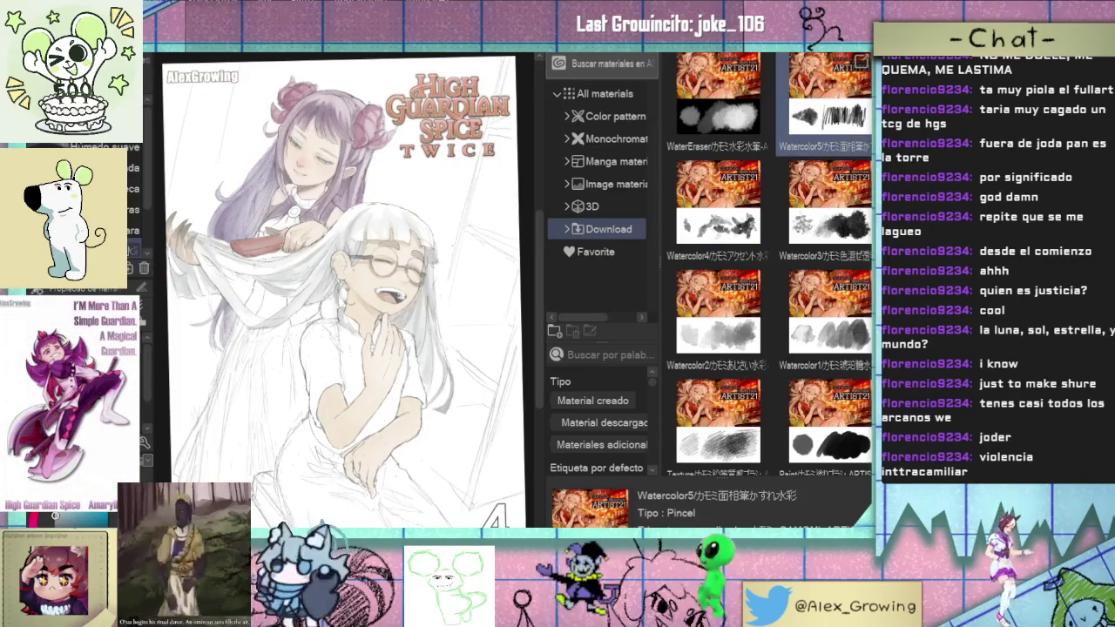
pyautogui.press('Return')
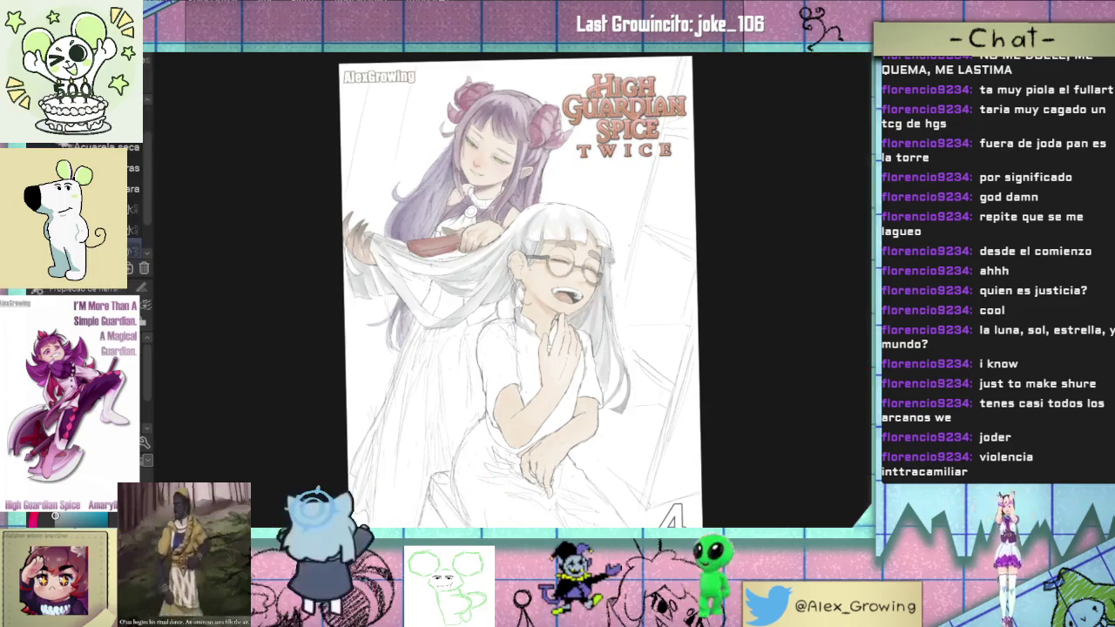
# Step: Paint a grey patch on the arm near the elbow, undoing the first sleeve stroke
pyautogui.scroll(4, 507, 404)
pyautogui.moveTo(493, 344)
pyautogui.mouseDown()
pyautogui.moveTo(517, 286)
pyautogui.moveTo(496, 366)
pyautogui.mouseUp()
pyautogui.moveTo(523, 300); pyautogui.dragTo(531, 370)
pyautogui.scroll(2, 536, 375)
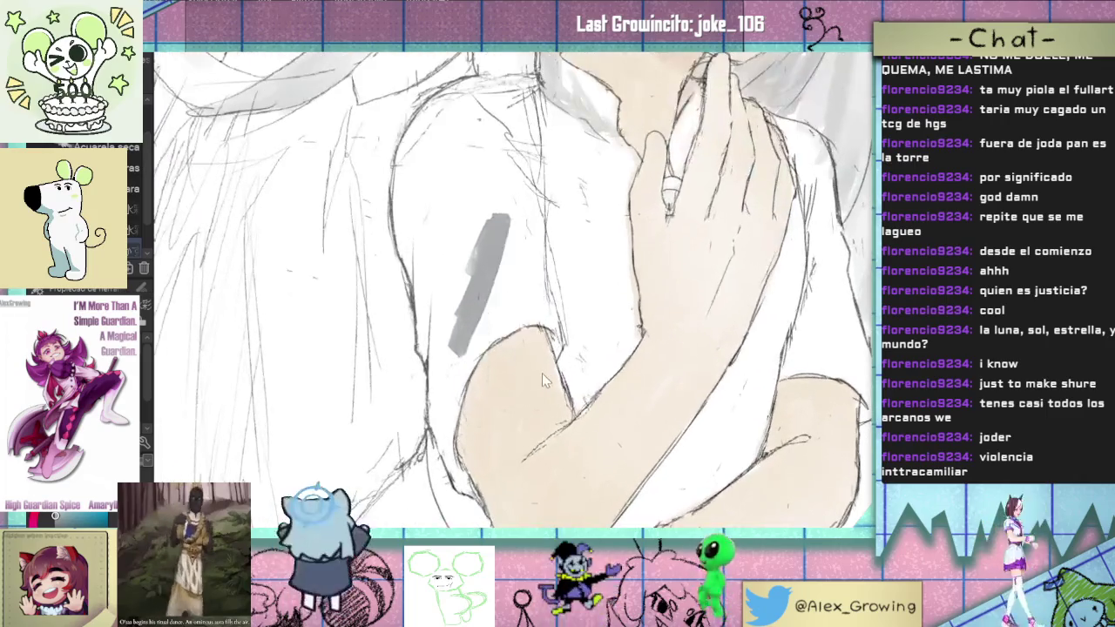
pyautogui.hotkey('ctrl', 'z')
pyautogui.moveTo(504, 440)
pyautogui.mouseDown()
pyautogui.moveTo(538, 366)
pyautogui.moveTo(504, 435)
pyautogui.mouseUp()
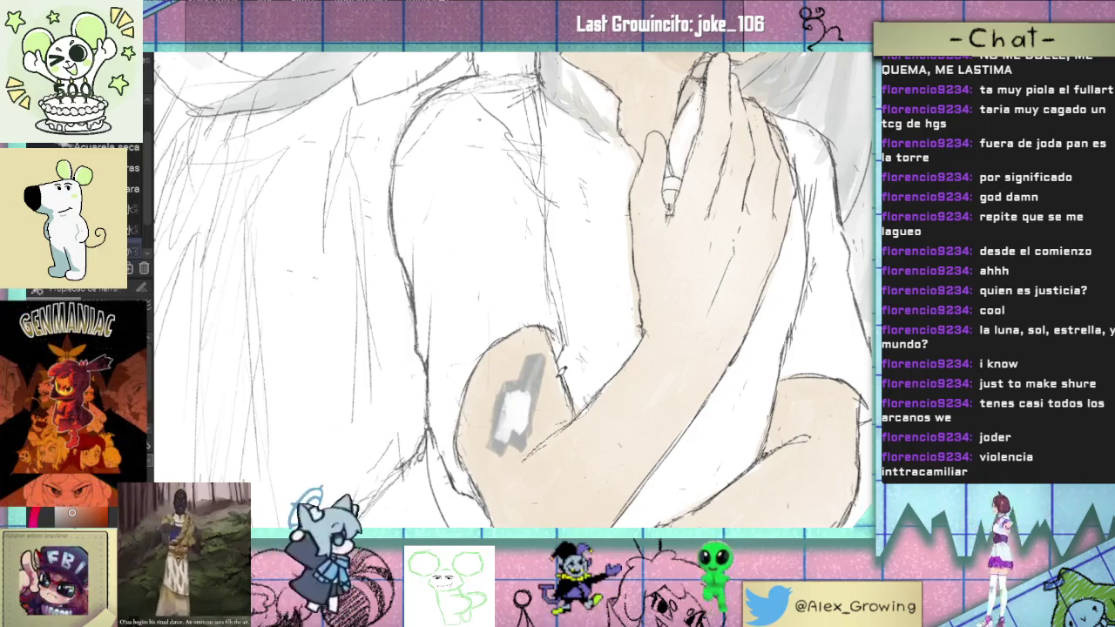
# Step: Zoom in and out repeatedly to inspect the new grey shading on the arm
pyautogui.scroll(-3, 561, 369)
pyautogui.scroll(-3, 544, 408)
pyautogui.scroll(3, 566, 403)
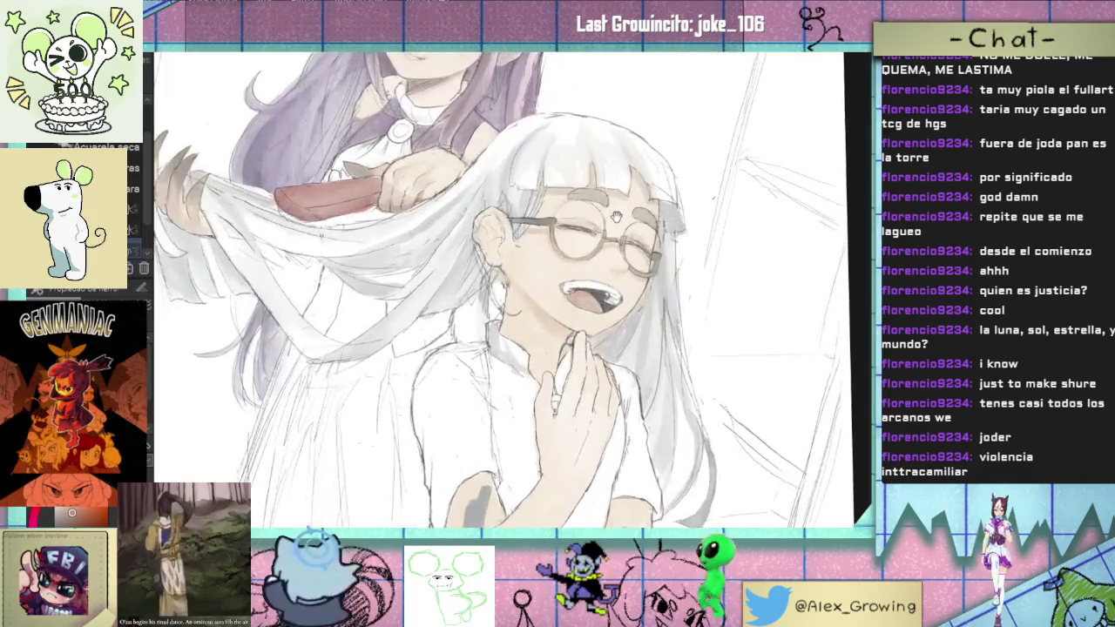
pyautogui.scroll(-1, 596, 297)
pyautogui.scroll(3, 596, 297)
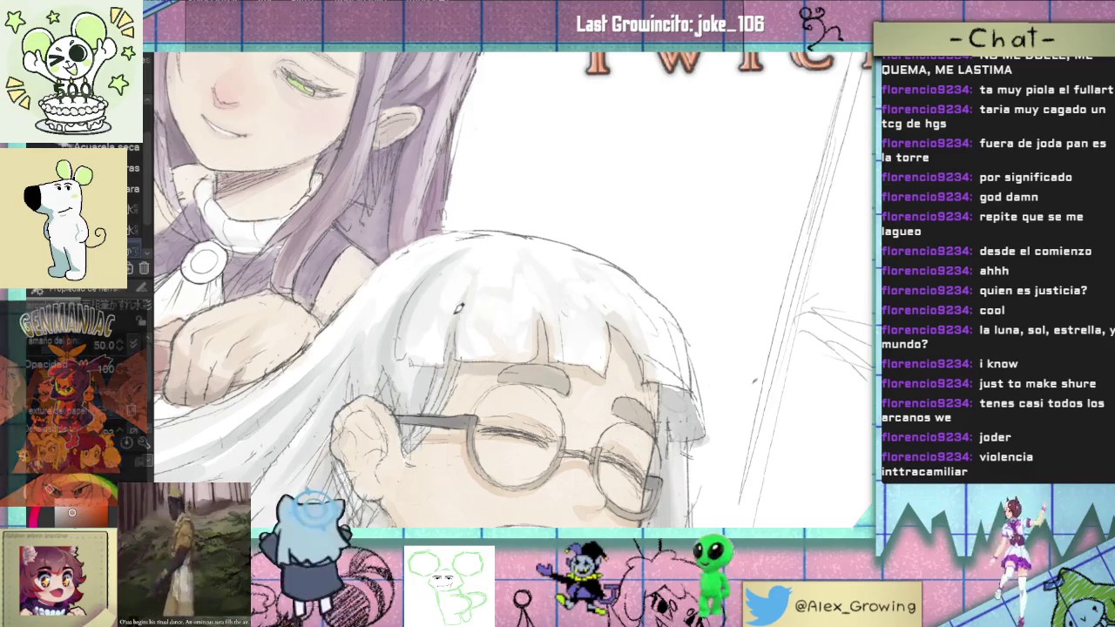
pyautogui.scroll(-1, 540, 288)
pyautogui.scroll(-2, 629, 274)
pyautogui.scroll(2, 646, 273)
pyautogui.scroll(1, 645, 273)
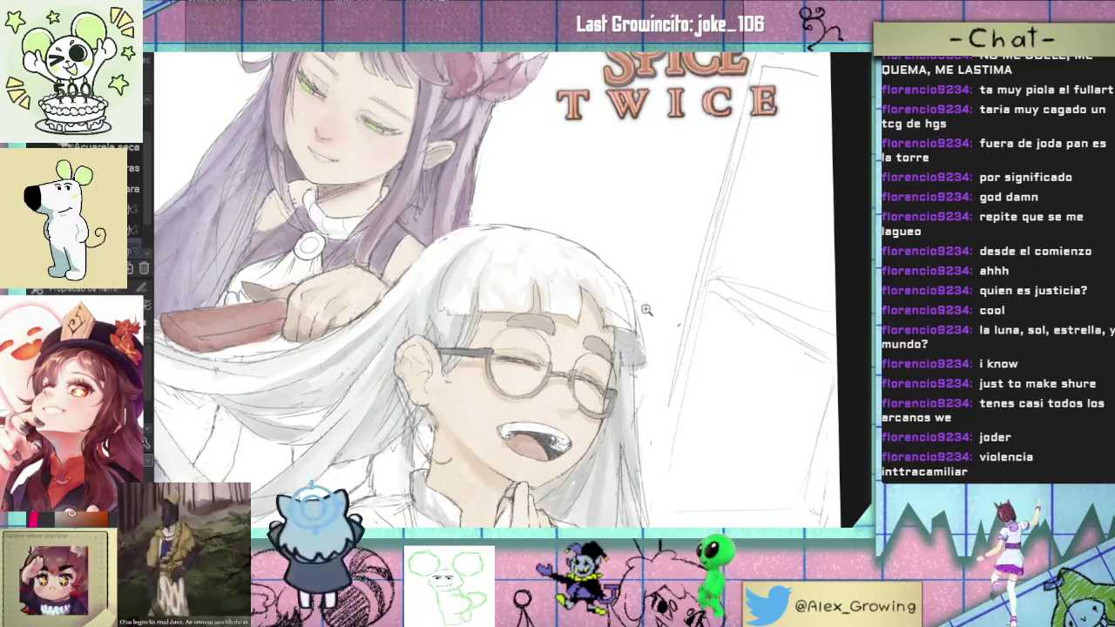
pyautogui.scroll(-1, 590, 255)
pyautogui.scroll(2, 600, 257)
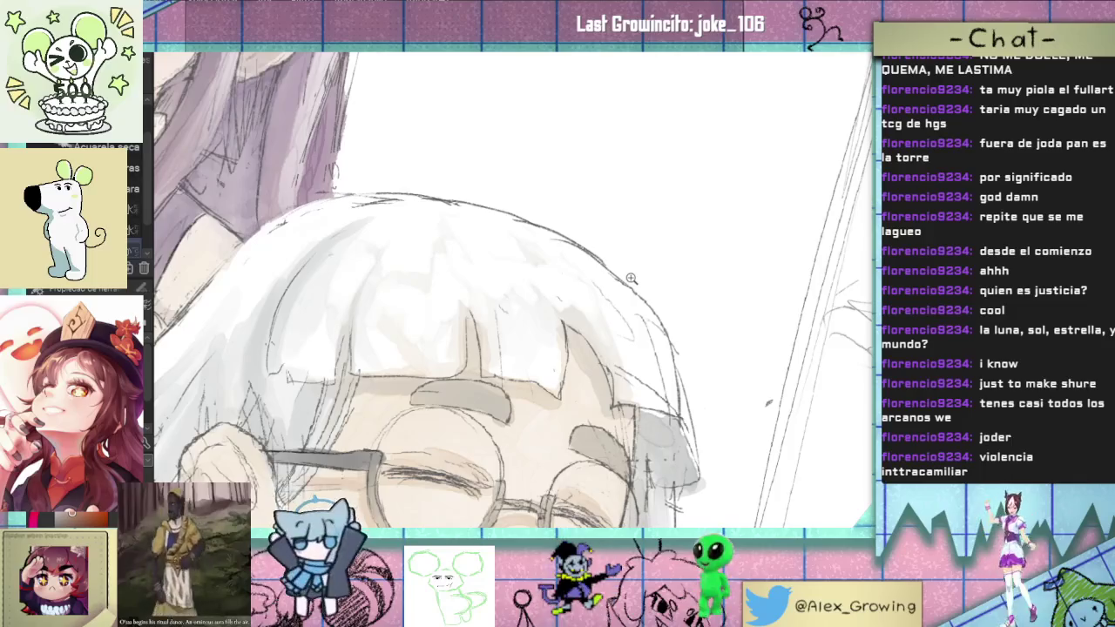
pyautogui.scroll(2, 632, 278)
pyautogui.scroll(-2, 671, 283)
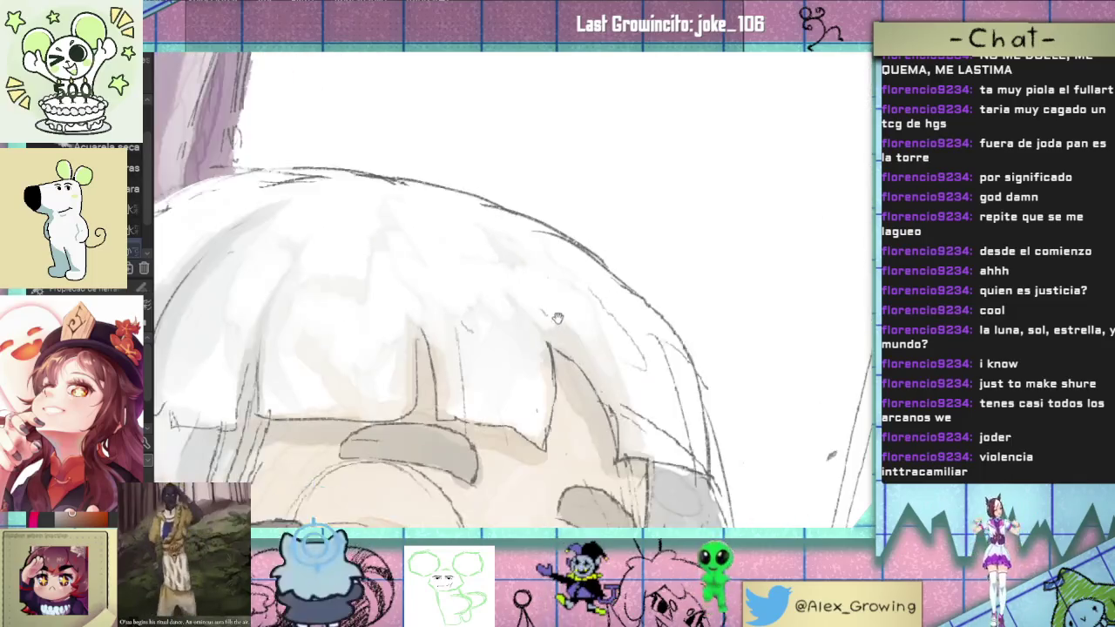
pyautogui.scroll(1, 627, 287)
pyautogui.scroll(2, 610, 288)
pyautogui.scroll(-3, 556, 291)
pyautogui.scroll(-2, 556, 292)
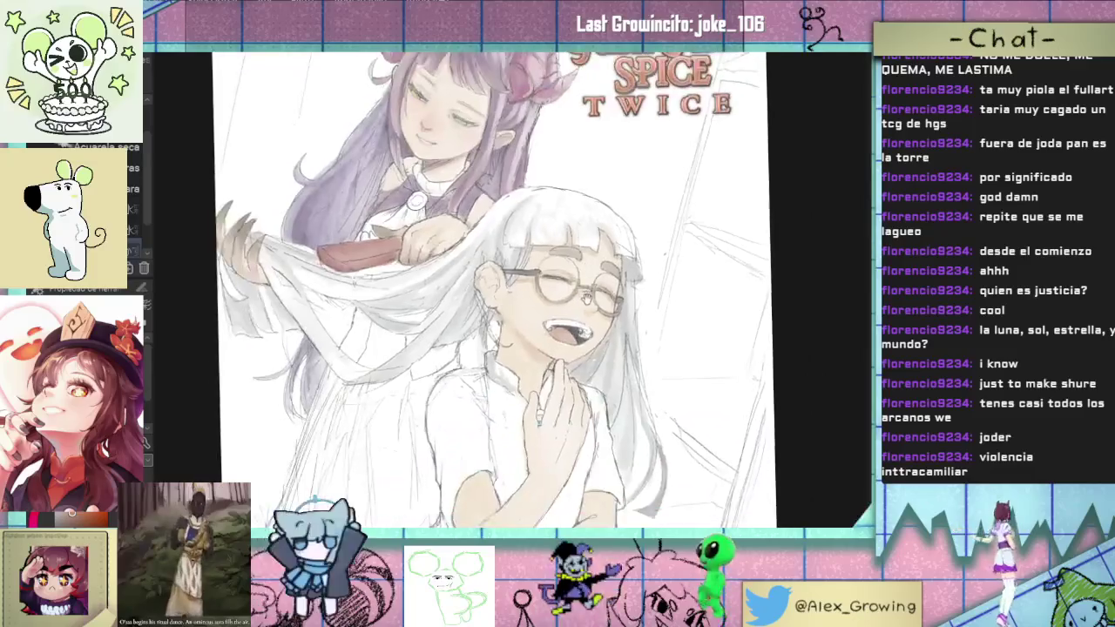
pyautogui.scroll(1, 566, 296)
pyautogui.scroll(-1, 578, 303)
pyautogui.scroll(-1, 579, 303)
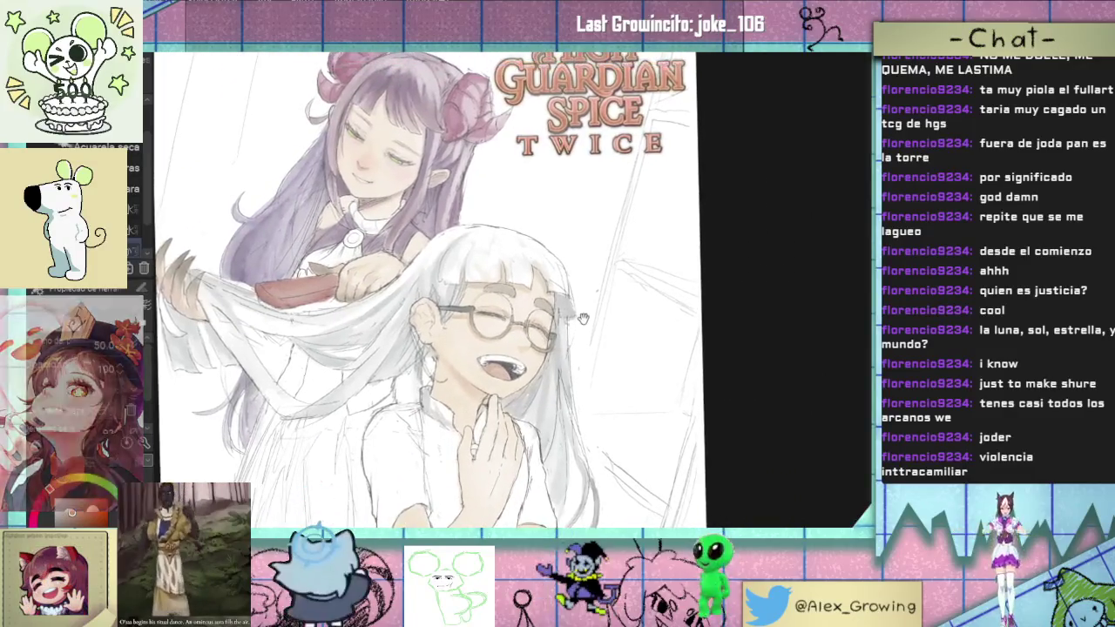
pyautogui.scroll(1, 575, 309)
pyautogui.scroll(2, 572, 322)
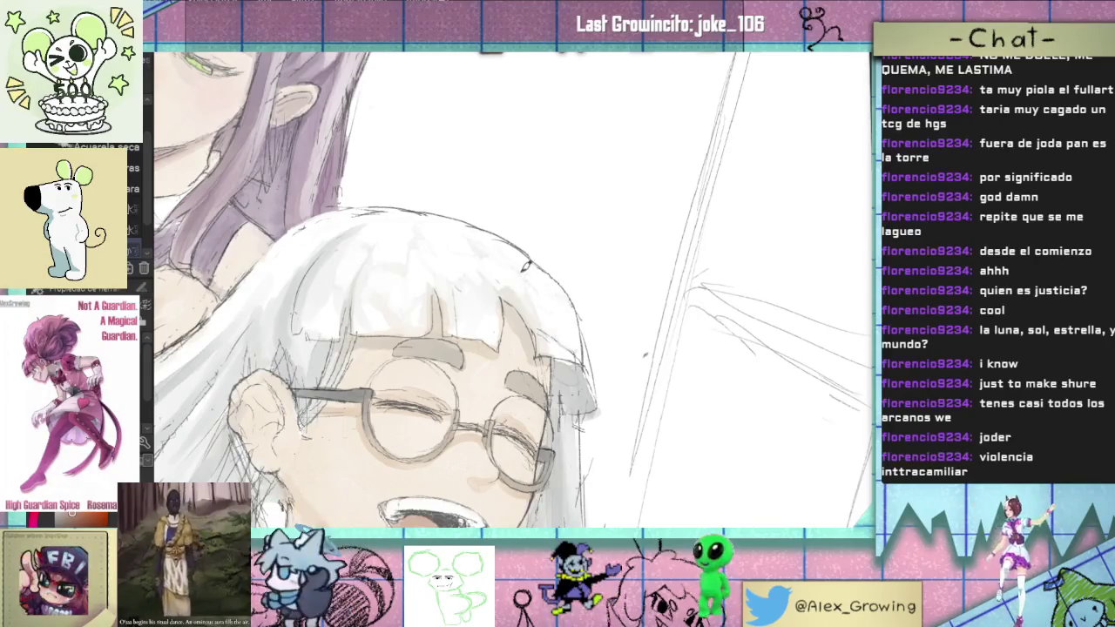
pyautogui.scroll(3, 540, 288)
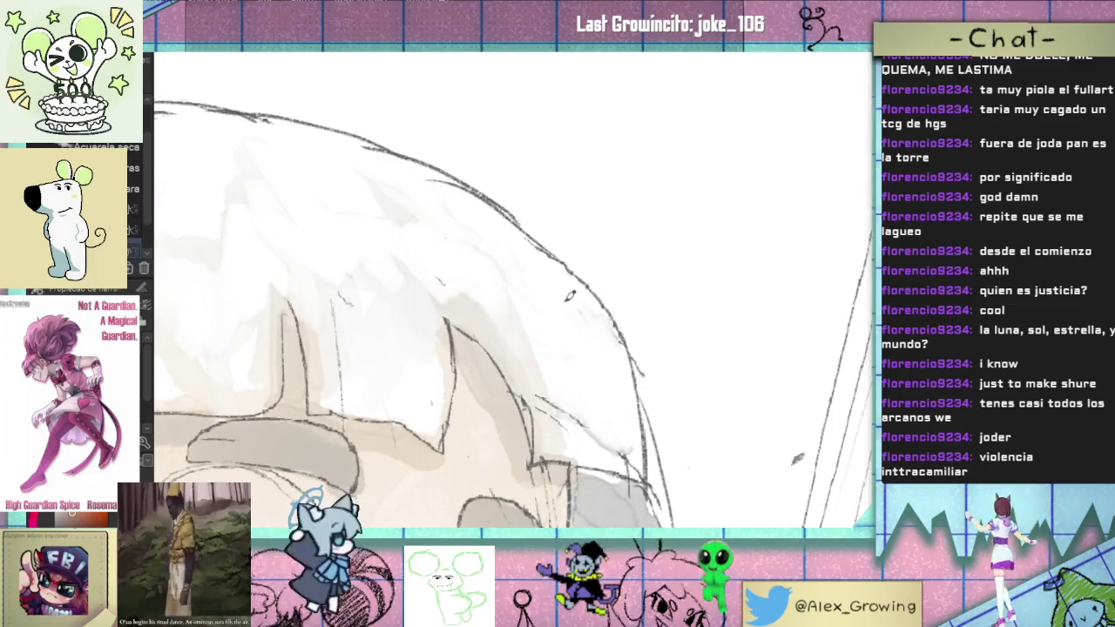
pyautogui.scroll(-2, 575, 305)
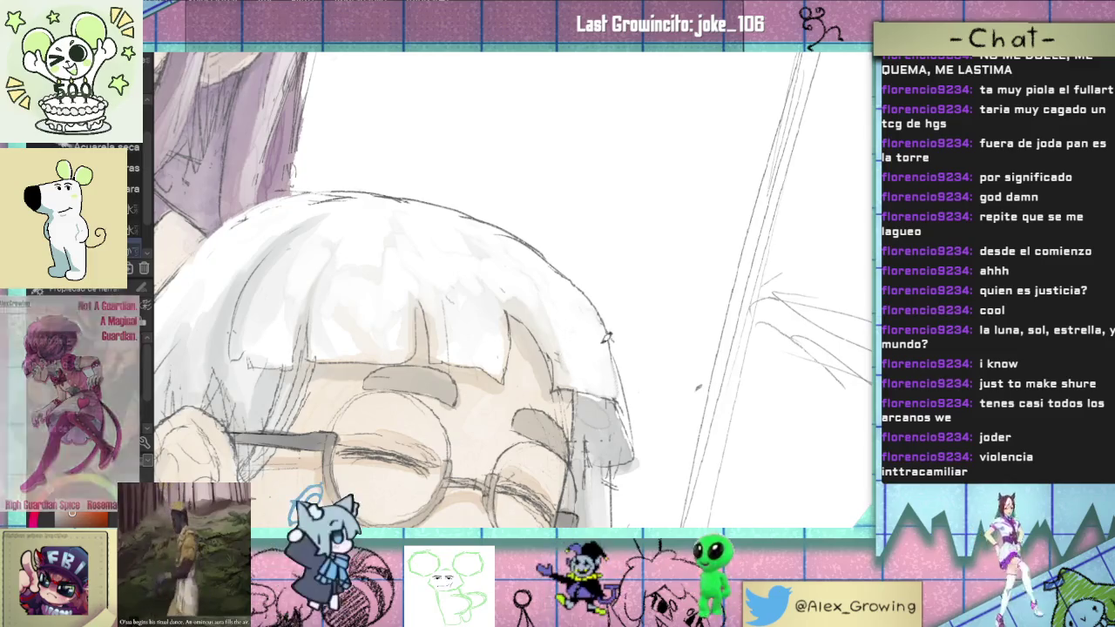
pyautogui.scroll(-3, 610, 383)
pyautogui.scroll(-2, 579, 261)
pyautogui.scroll(2, 580, 259)
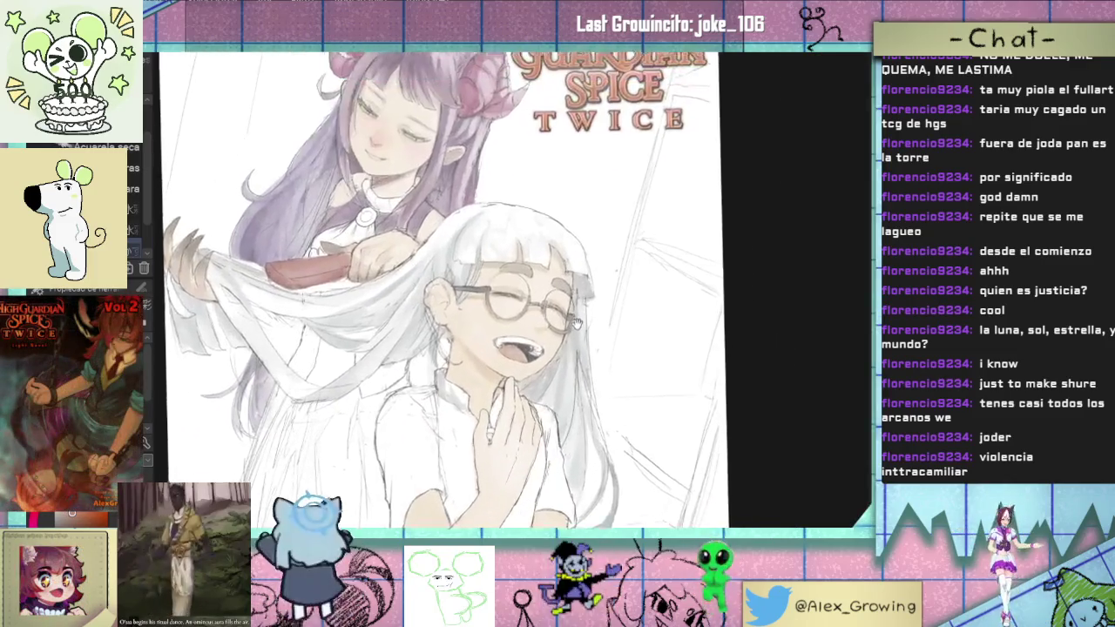
pyautogui.scroll(2, 579, 259)
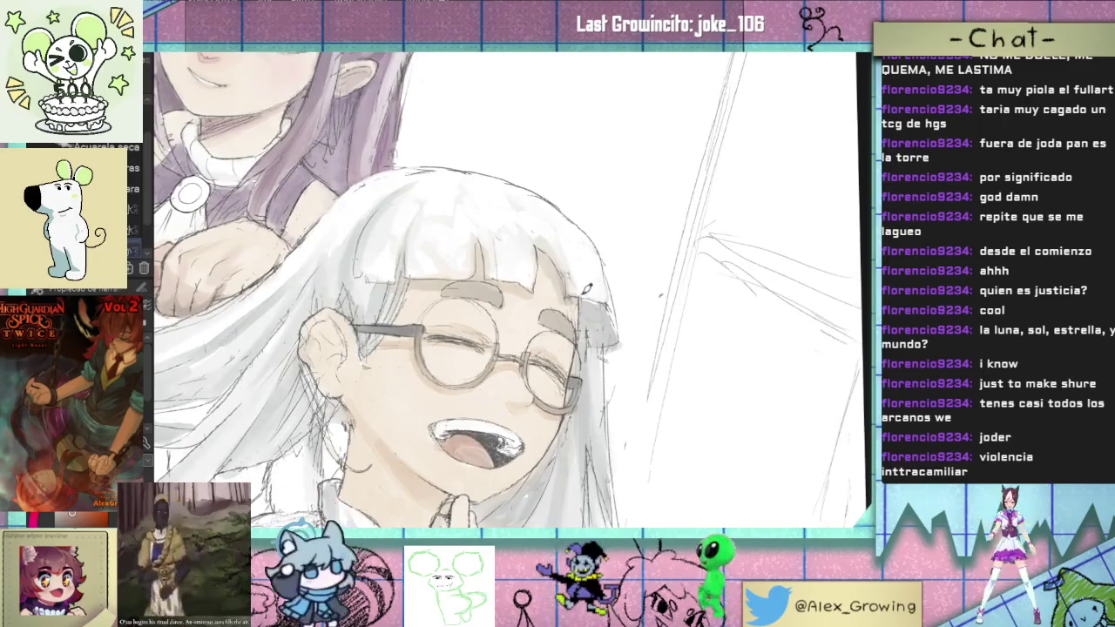
pyautogui.scroll(2, 631, 299)
pyautogui.scroll(-2, 624, 321)
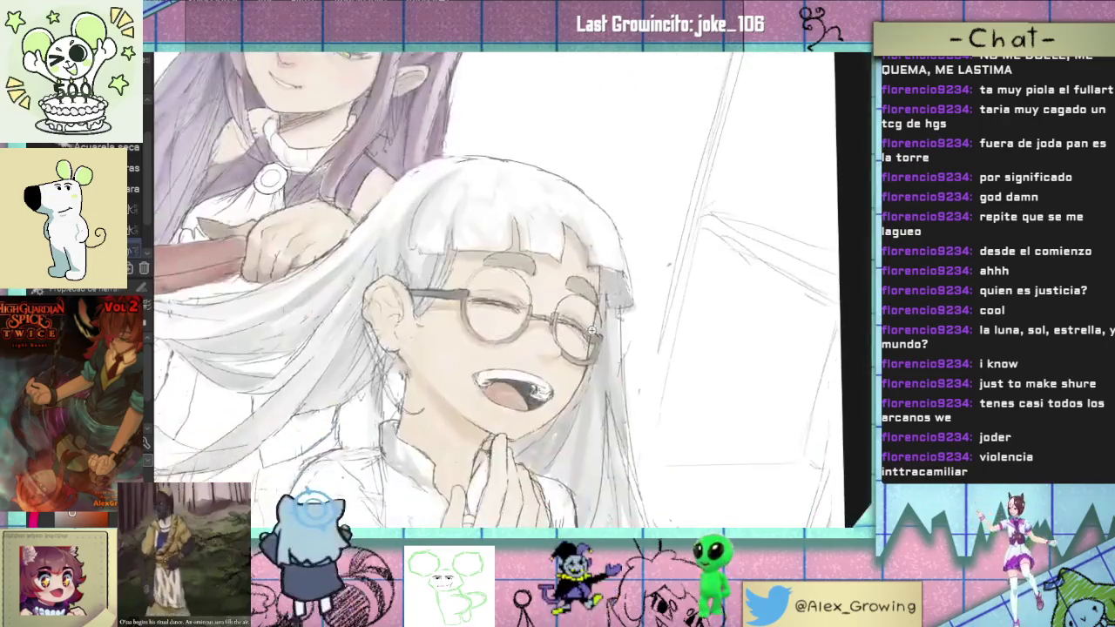
pyautogui.scroll(-1, 601, 301)
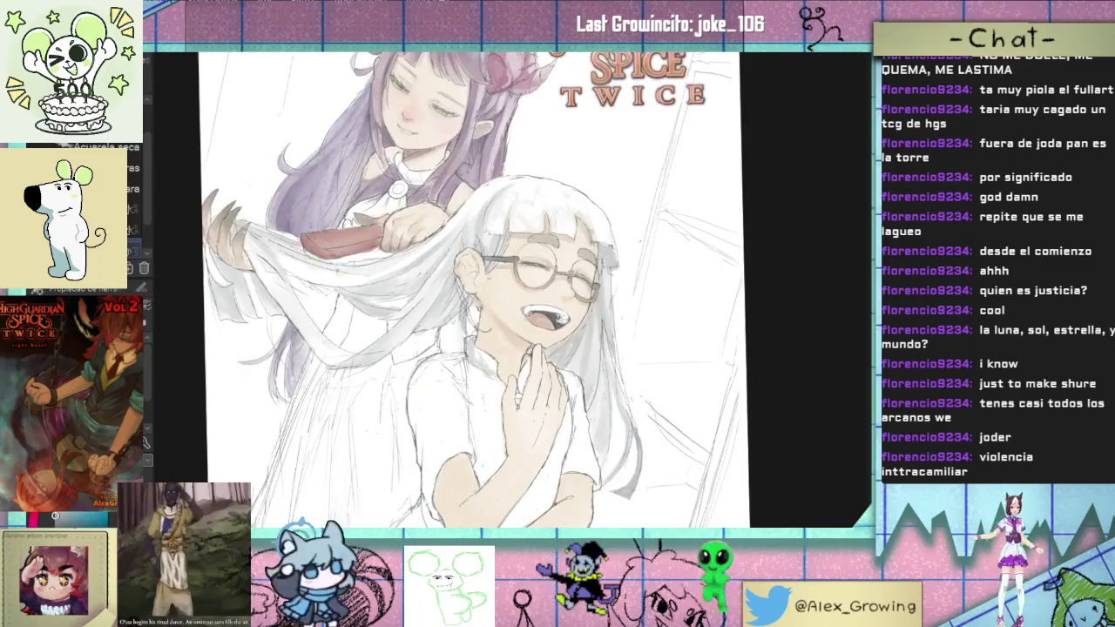
pyautogui.scroll(1, 593, 265)
pyautogui.scroll(1, 626, 317)
pyautogui.scroll(2, 626, 317)
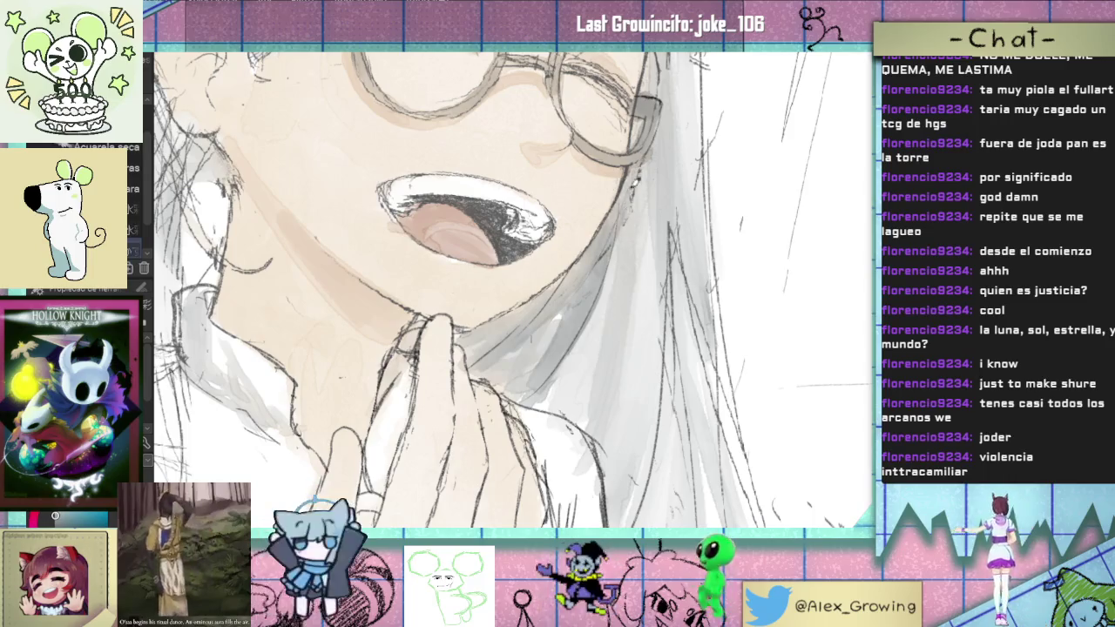
# Step: Shade the fingers of the white-haired girl's raised hand
pyautogui.scroll(-3, 594, 361)
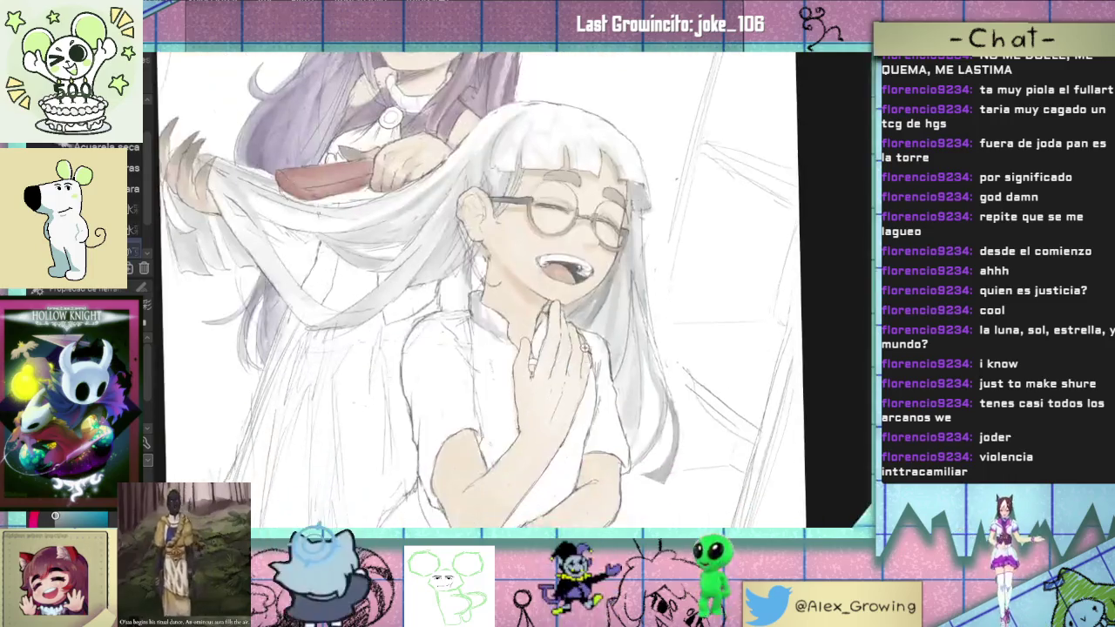
pyautogui.scroll(2, 594, 360)
pyautogui.scroll(1, 594, 361)
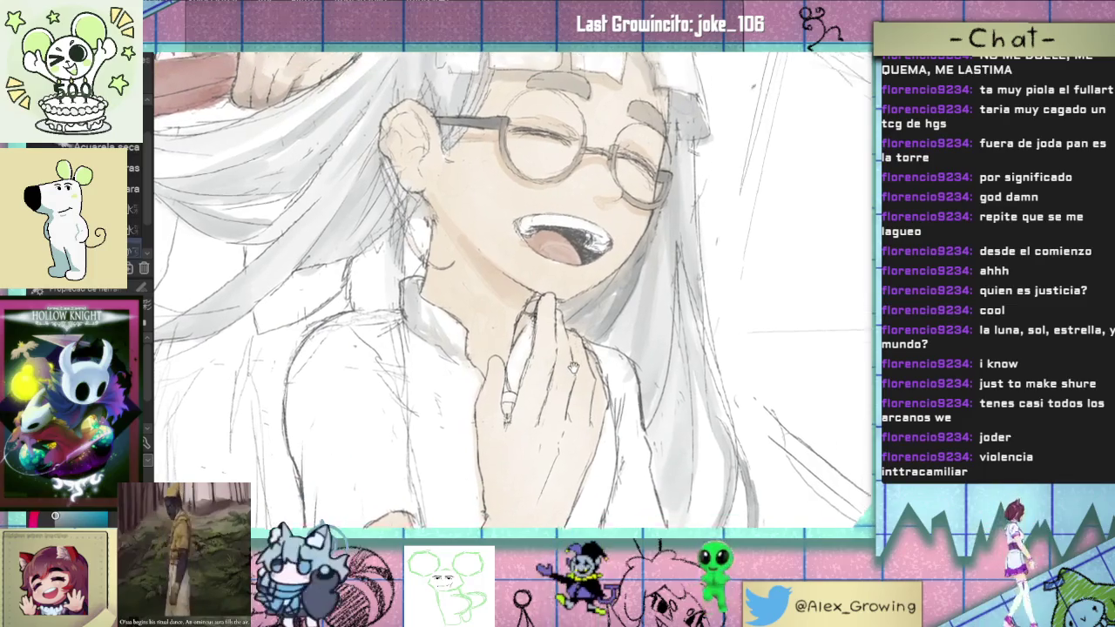
pyautogui.scroll(1, 578, 367)
pyautogui.scroll(-2, 551, 316)
pyautogui.moveTo(549, 331); pyautogui.dragTo(562, 370)
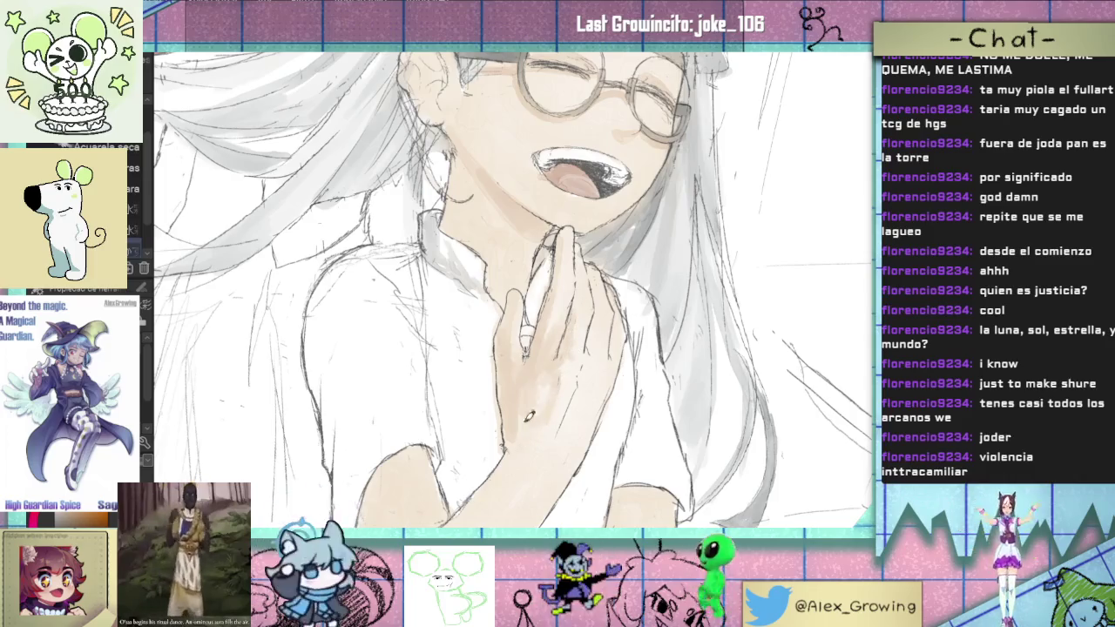
# Step: Zoom in on the crossed arms and darken the lower hand's finger lines
pyautogui.scroll(-2, 548, 401)
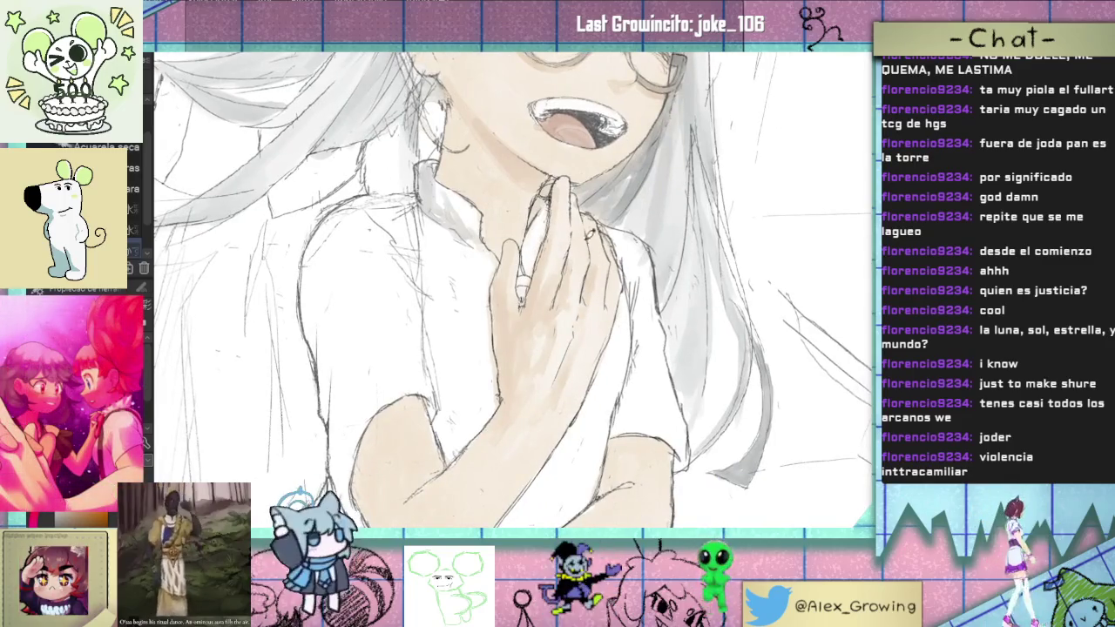
pyautogui.scroll(-2, 503, 347)
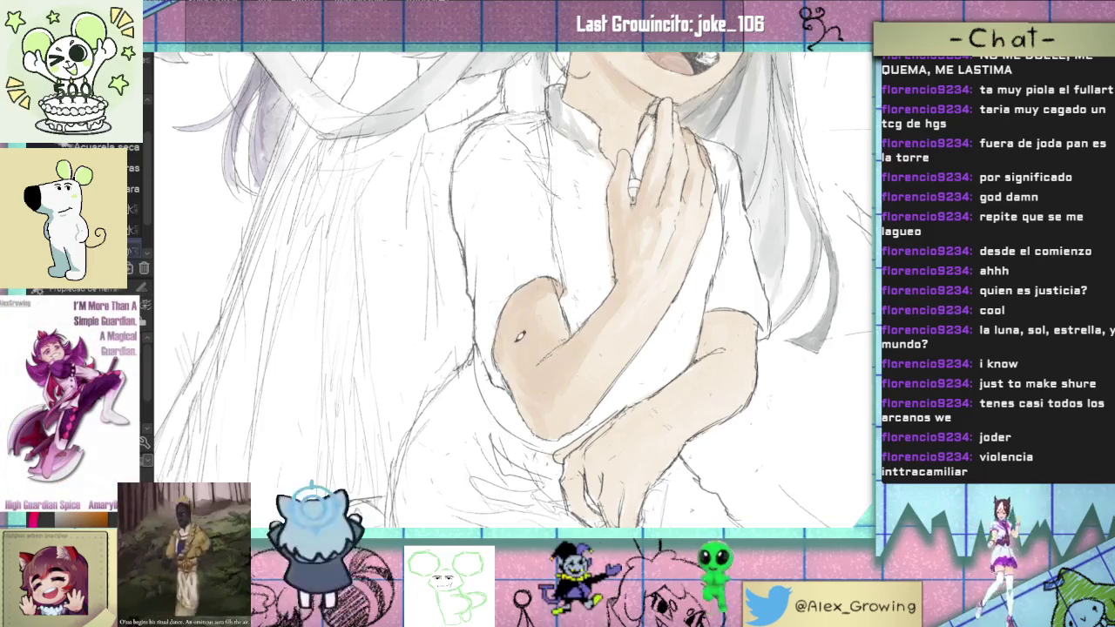
pyautogui.scroll(-5, 553, 342)
pyautogui.moveTo(593, 372); pyautogui.dragTo(557, 436)
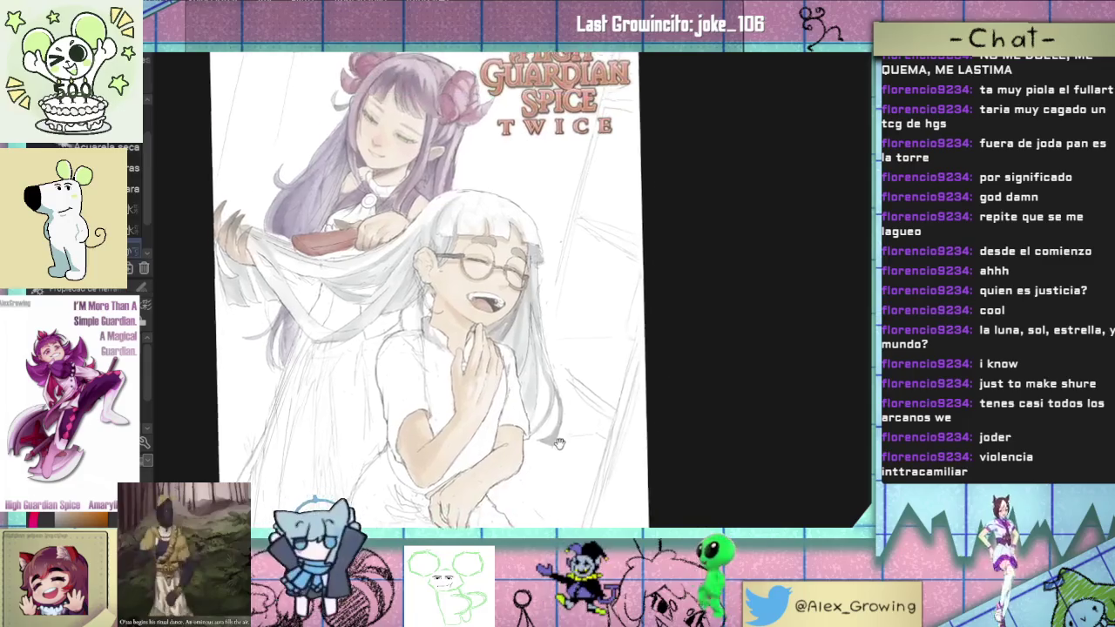
pyautogui.scroll(5, 551, 384)
pyautogui.scroll(1, 552, 383)
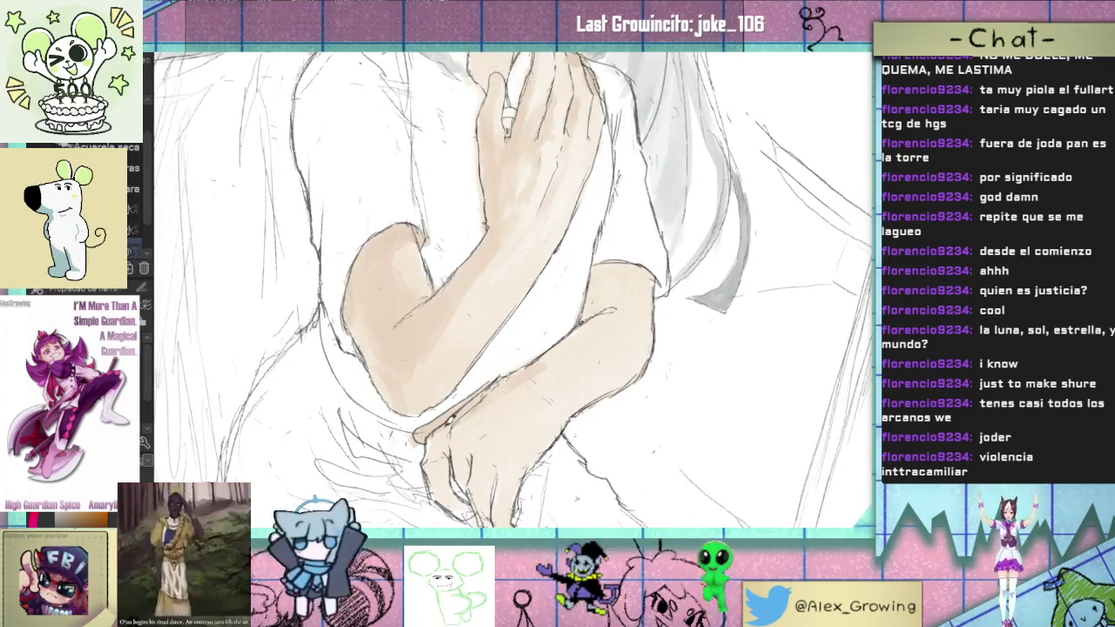
pyautogui.moveTo(426, 451); pyautogui.dragTo(463, 514)
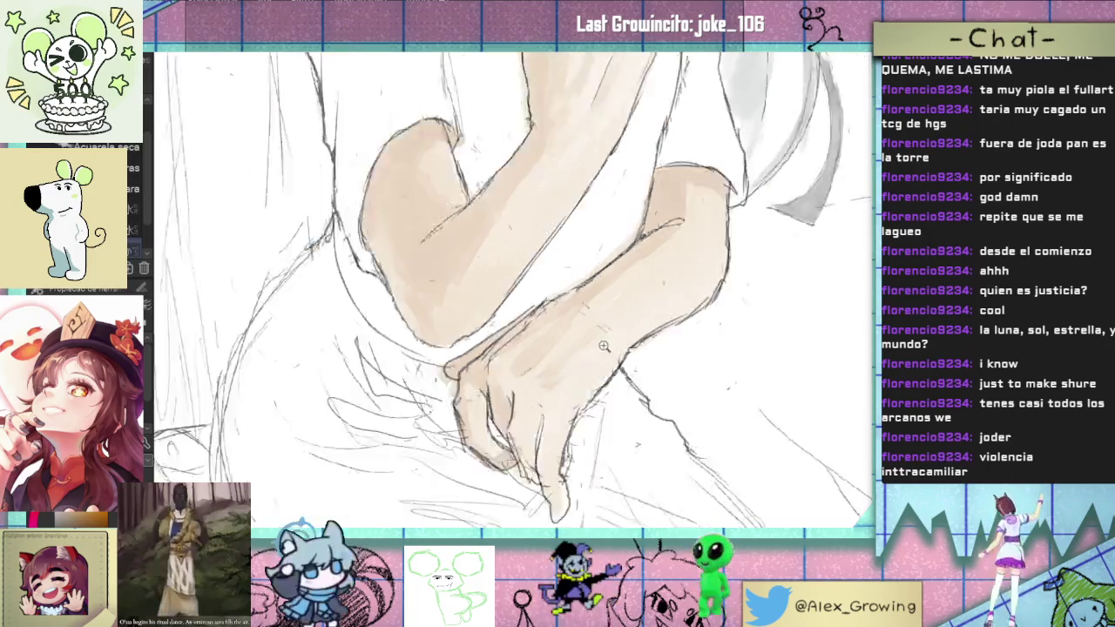
# Step: Undo the reddish blush on the girl's ear and sample the skin colour beside it
pyautogui.scroll(-3, 594, 347)
pyautogui.scroll(2, 542, 408)
pyautogui.scroll(-3, 544, 402)
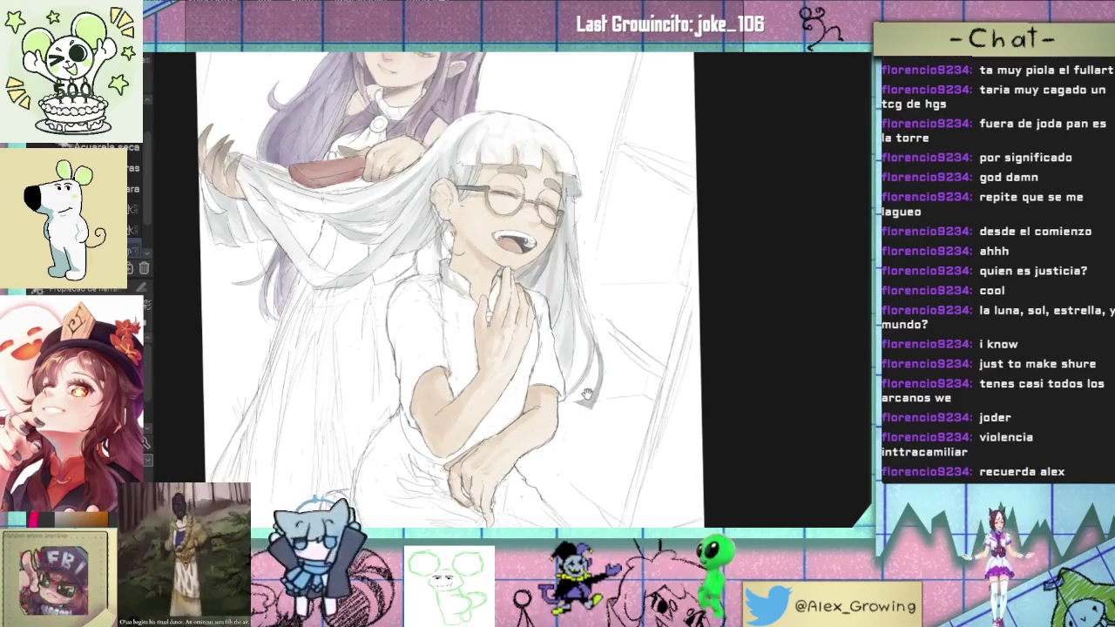
pyautogui.moveTo(531, 246); pyautogui.dragTo(555, 267)
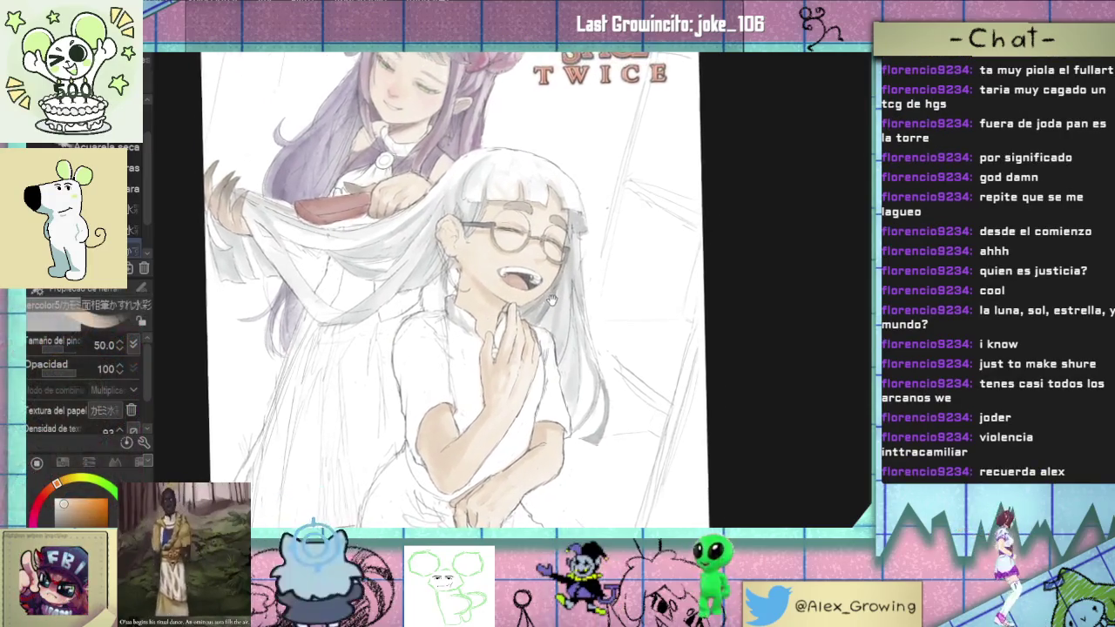
pyautogui.scroll(3, 562, 275)
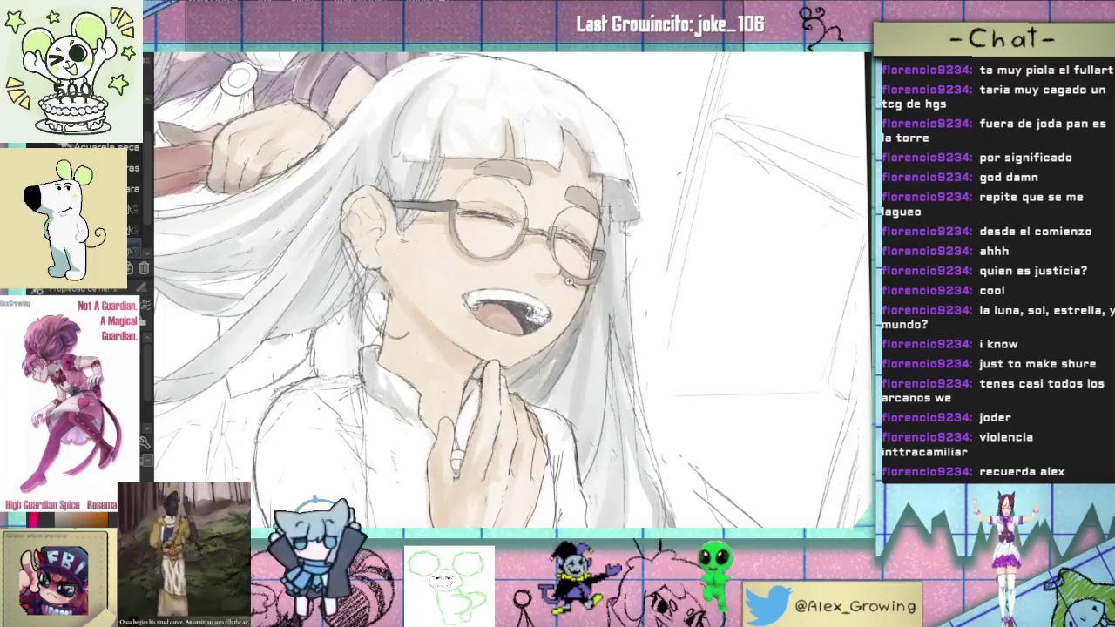
pyautogui.scroll(-3, 569, 280)
pyautogui.scroll(2, 550, 396)
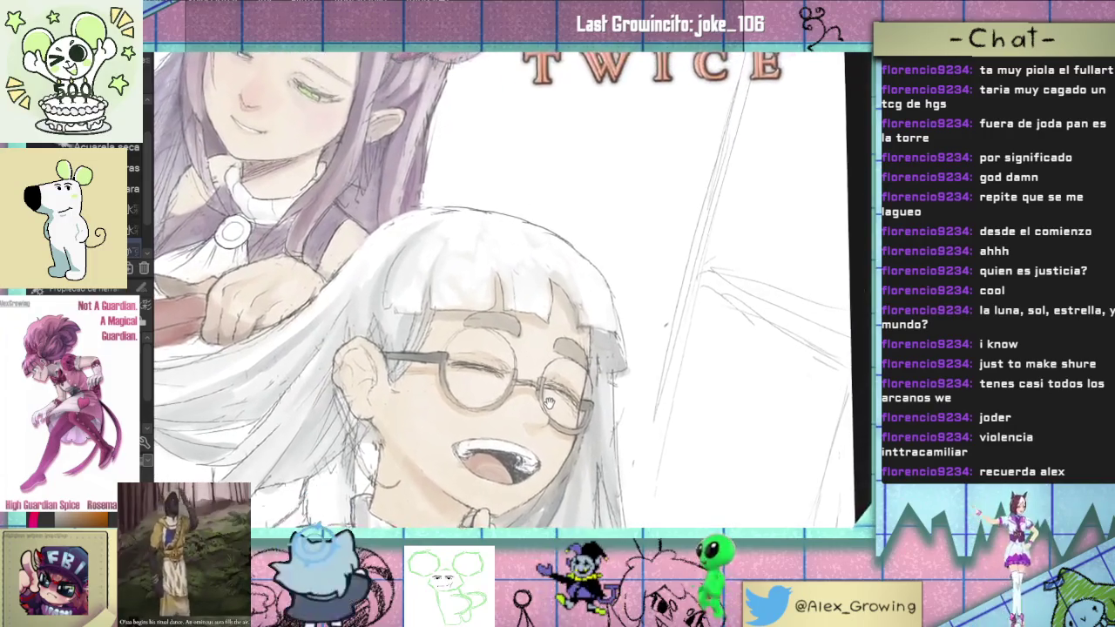
pyautogui.moveTo(549, 400); pyautogui.dragTo(543, 409)
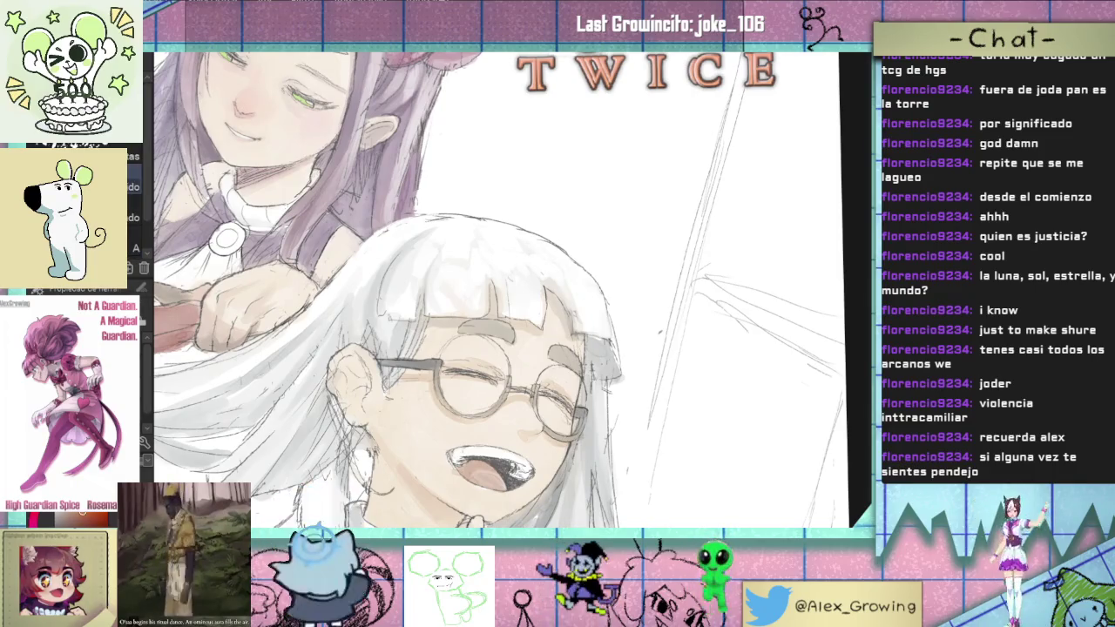
pyautogui.scroll(1, 516, 419)
pyautogui.scroll(2, 527, 383)
pyautogui.scroll(1, 532, 381)
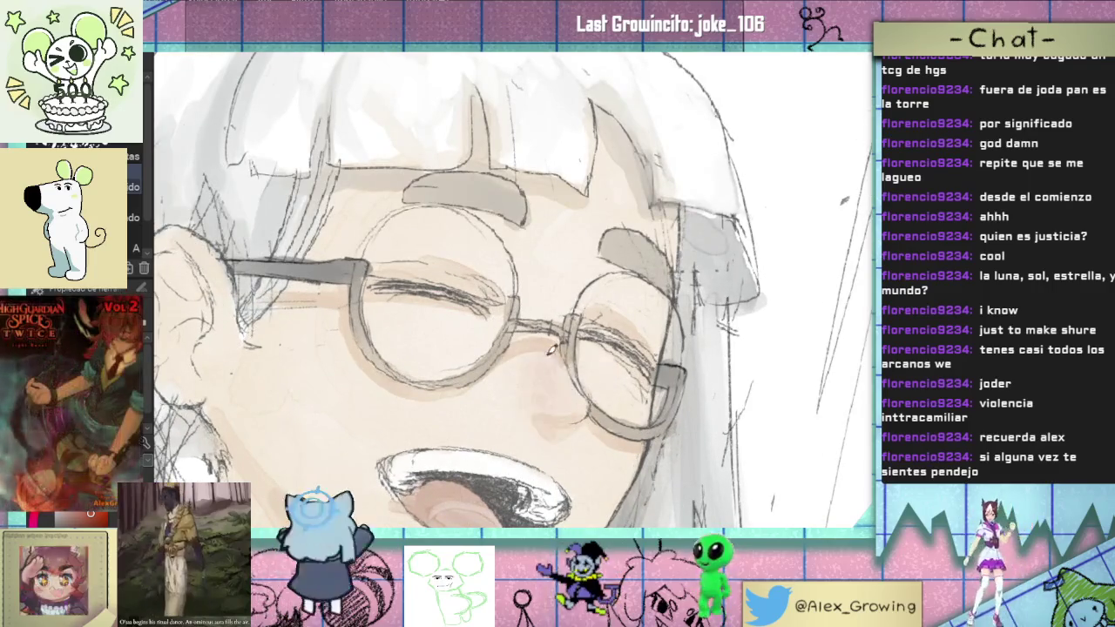
pyautogui.scroll(-3, 562, 435)
pyautogui.scroll(-2, 572, 479)
pyautogui.scroll(-1, 562, 410)
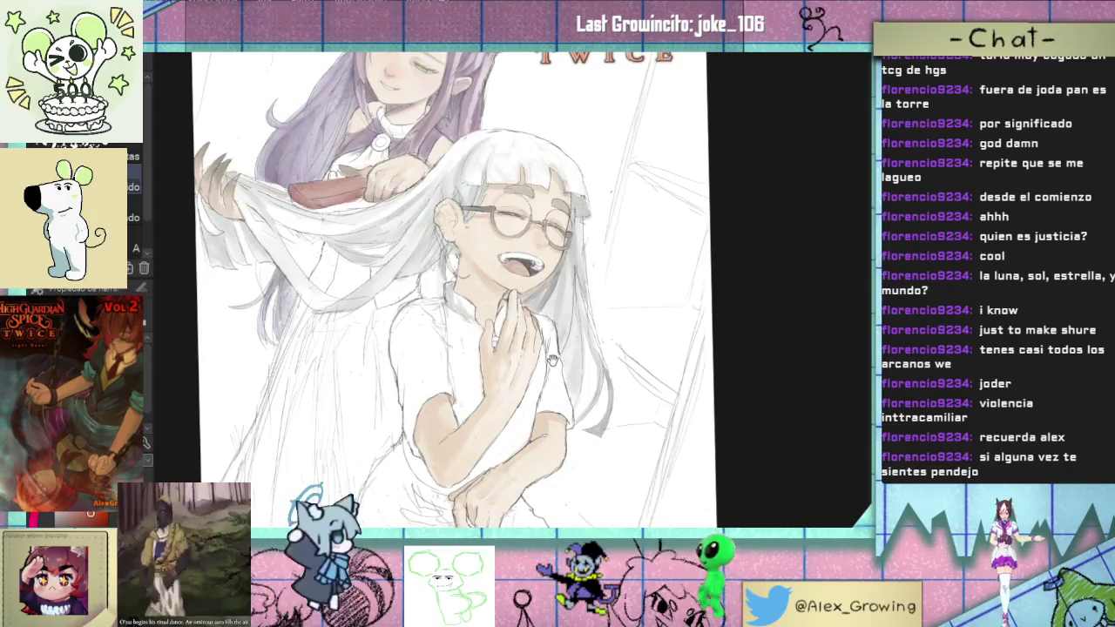
pyautogui.scroll(1, 552, 359)
pyautogui.scroll(2, 572, 323)
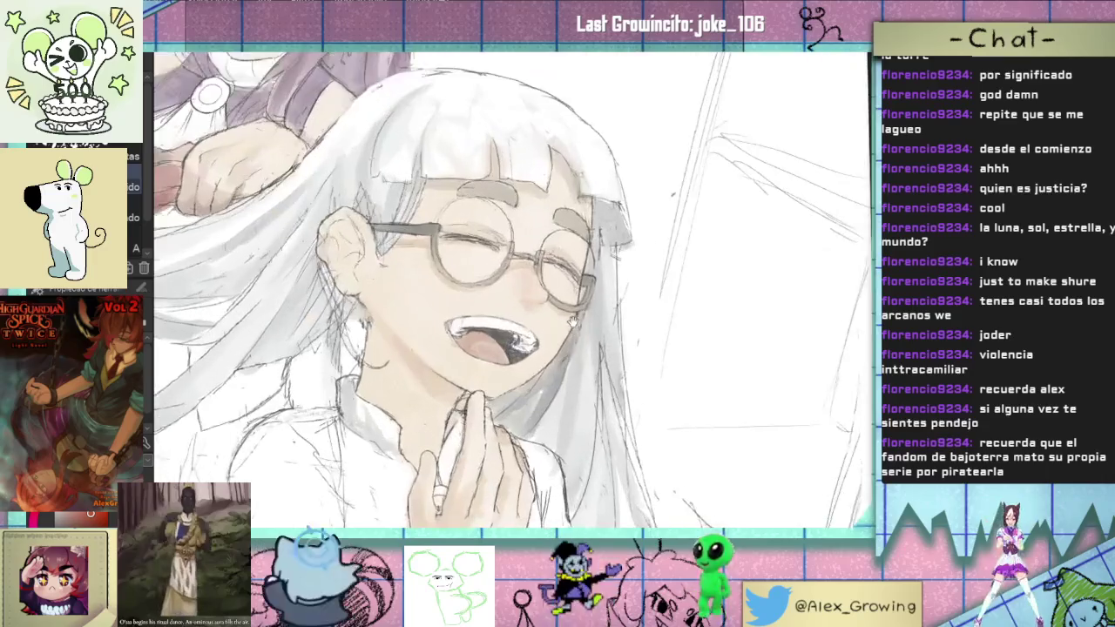
pyautogui.scroll(2, 572, 321)
pyautogui.scroll(1, 564, 335)
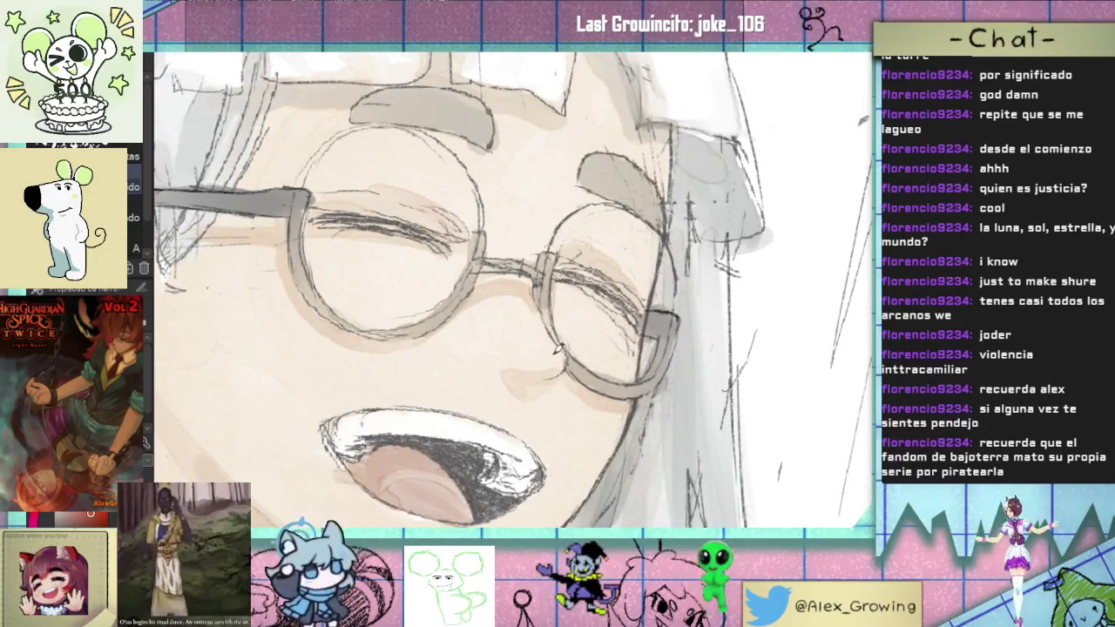
pyautogui.scroll(-3, 508, 372)
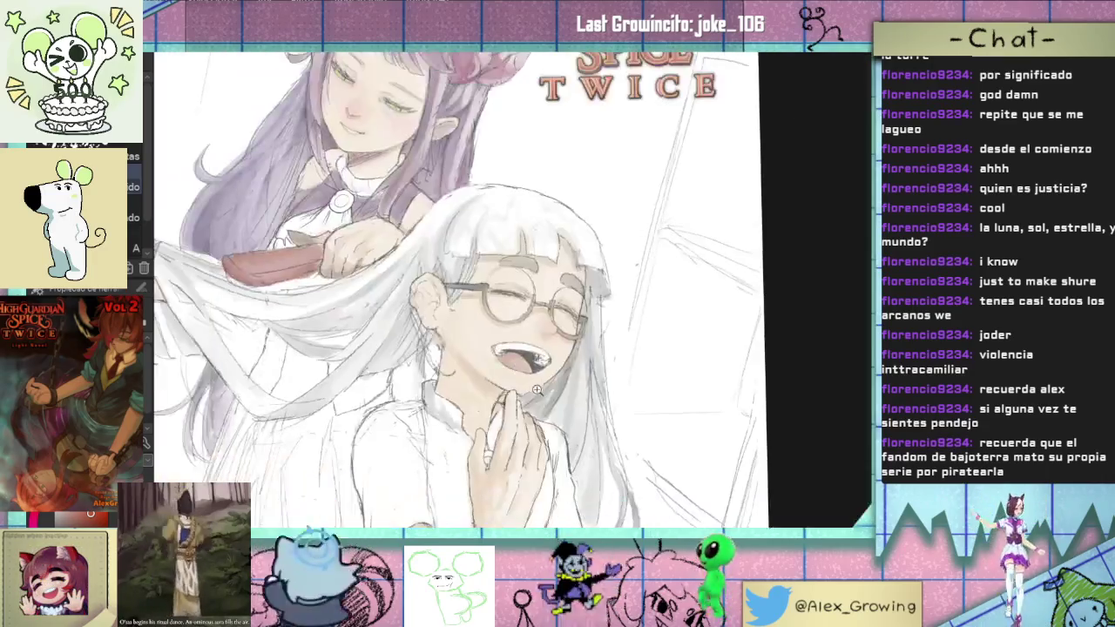
pyautogui.scroll(-2, 545, 352)
pyautogui.scroll(4, 575, 339)
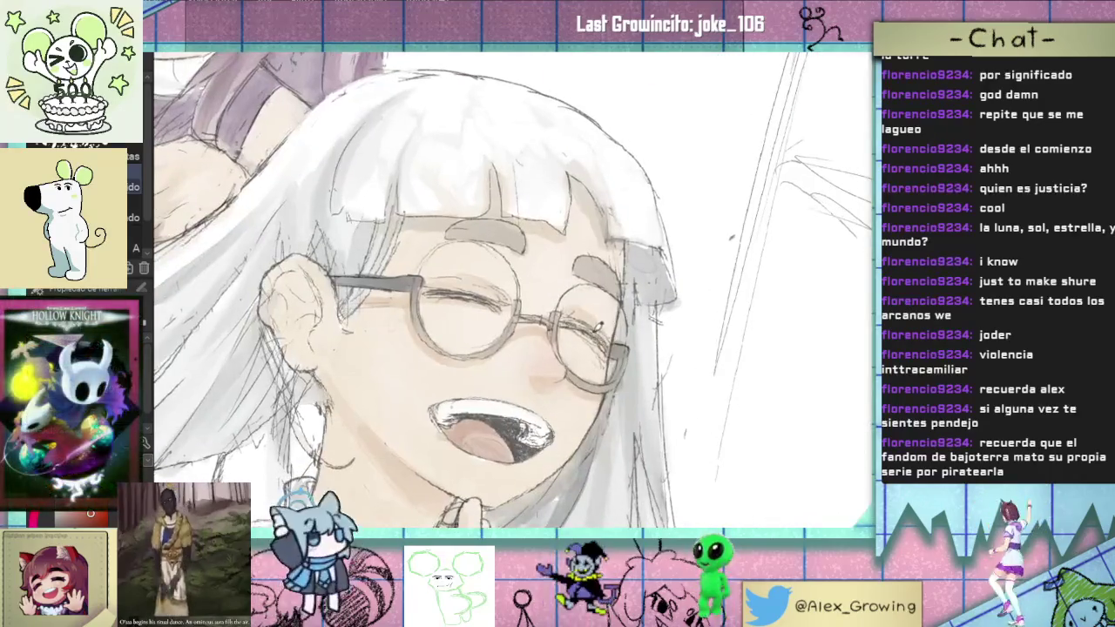
pyautogui.scroll(-1, 584, 345)
pyautogui.scroll(-2, 584, 350)
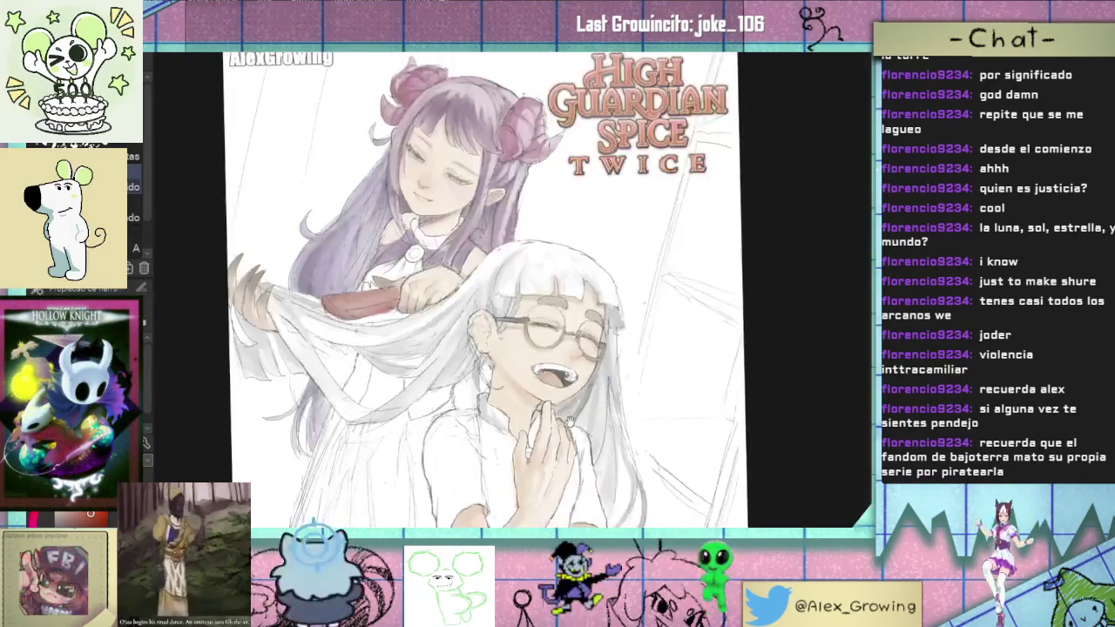
pyautogui.scroll(1, 575, 353)
pyautogui.scroll(-1, 568, 357)
pyautogui.scroll(1, 565, 359)
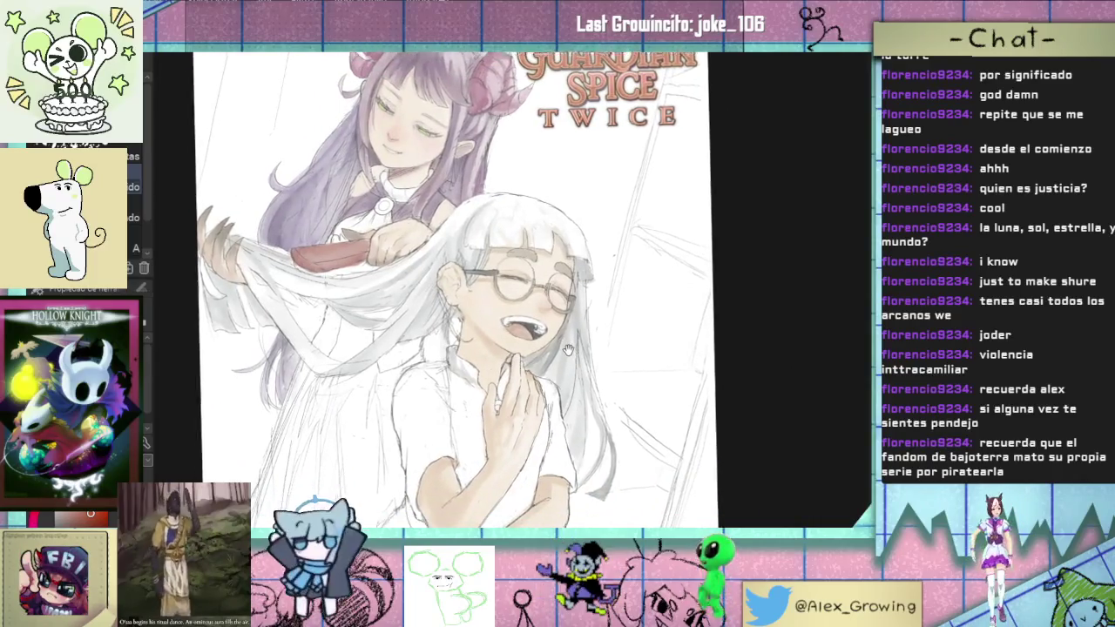
pyautogui.scroll(-2, 571, 355)
pyautogui.scroll(3, 582, 349)
pyautogui.scroll(-1, 582, 351)
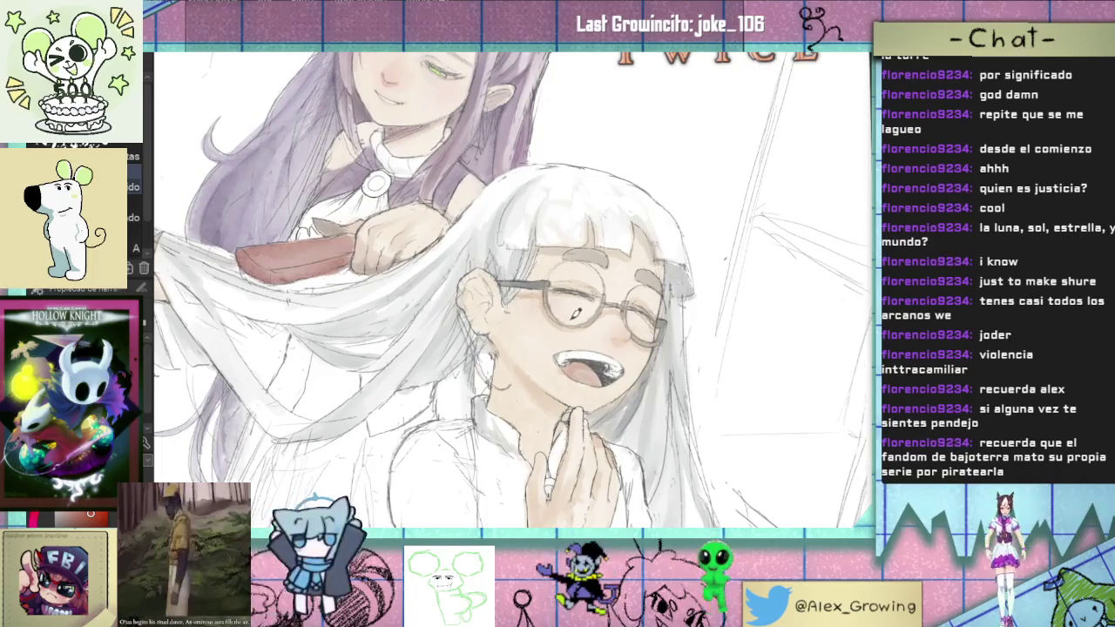
pyautogui.scroll(-2, 566, 317)
pyautogui.scroll(-1, 570, 318)
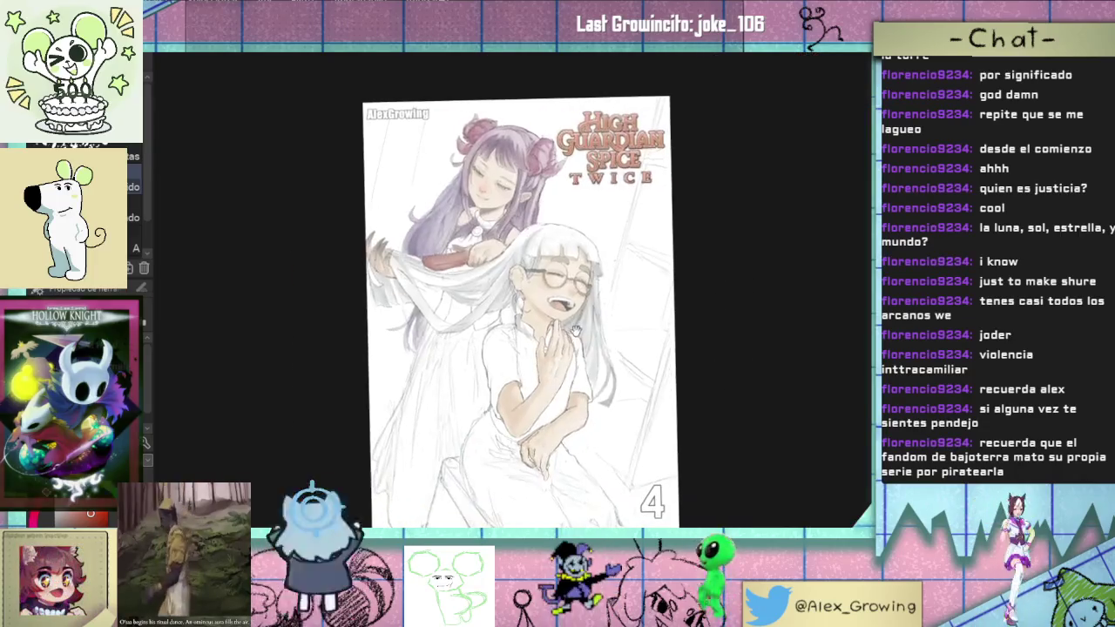
pyautogui.scroll(4, 570, 317)
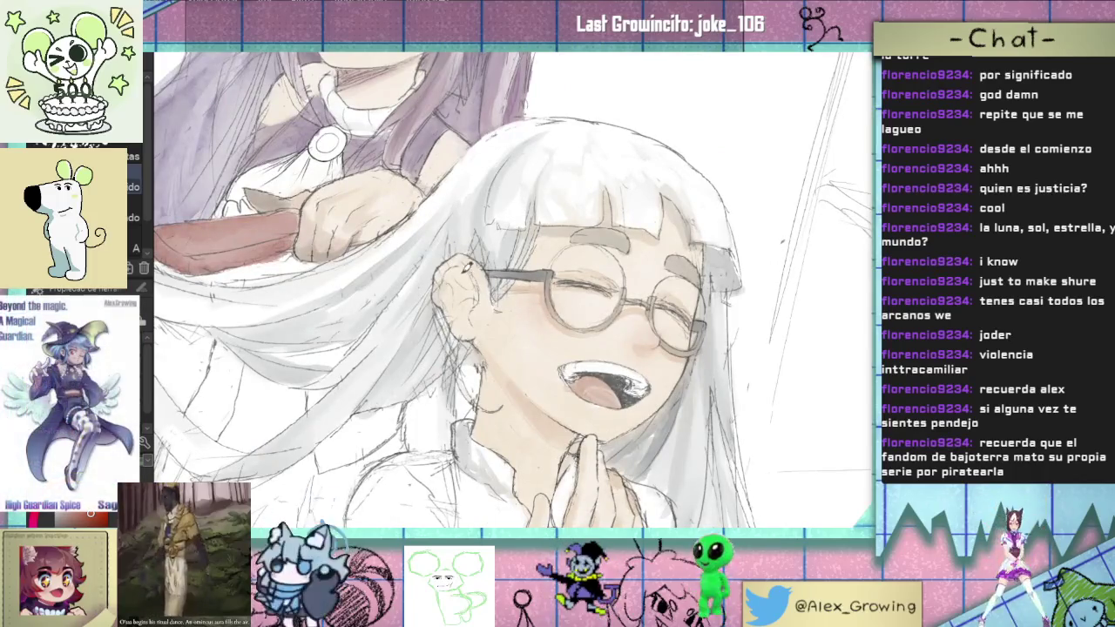
pyautogui.scroll(-3, 496, 325)
pyautogui.scroll(2, 471, 324)
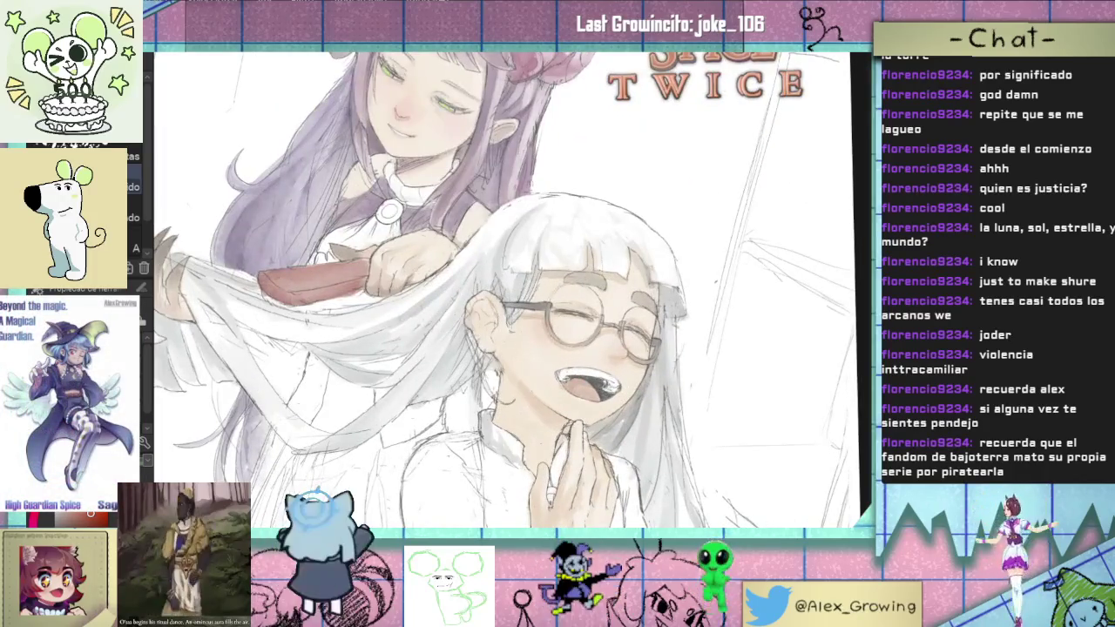
pyautogui.scroll(2, 512, 306)
pyautogui.scroll(1, 511, 306)
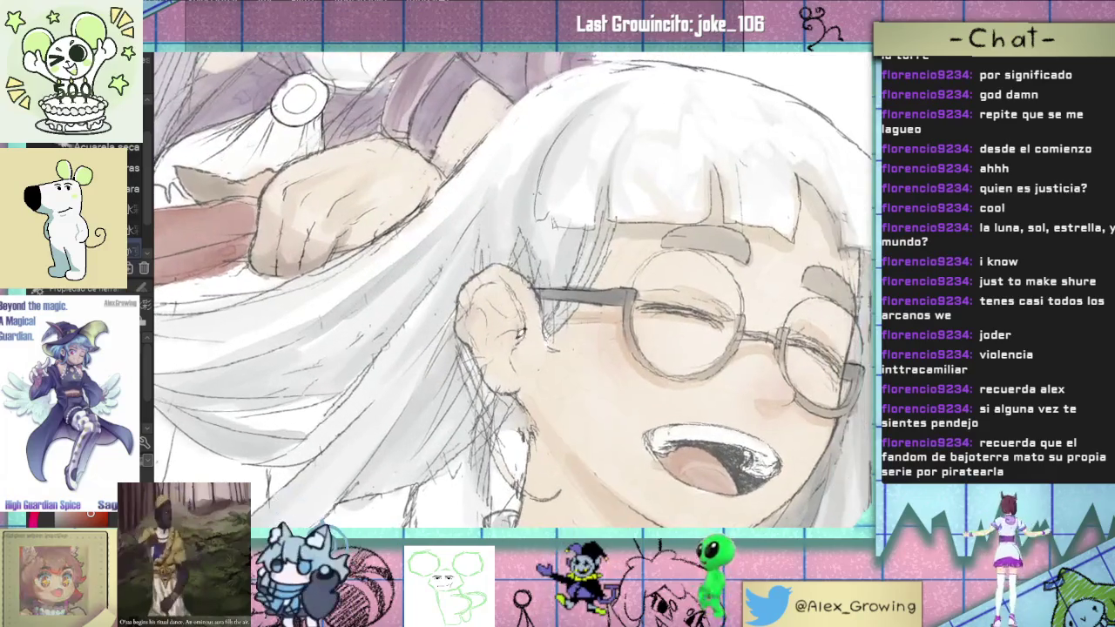
pyautogui.hotkey('ctrl', 'z')
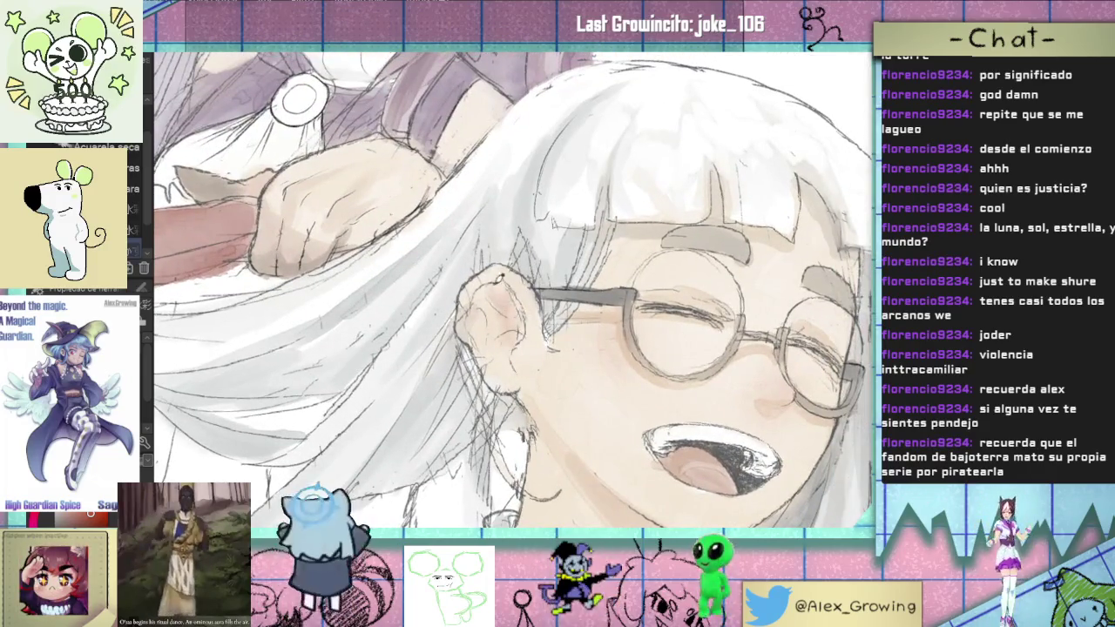
pyautogui.keyDown('alt'); pyautogui.click(476, 357); pyautogui.keyUp('alt')
pyautogui.scroll(-5, 509, 348)
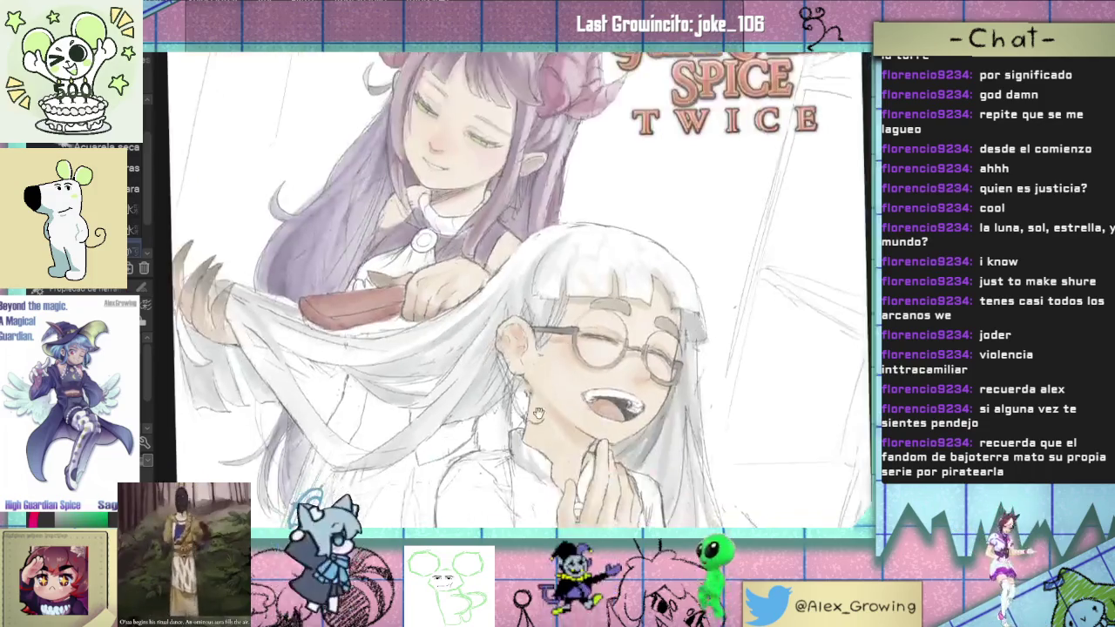
pyautogui.scroll(2, 510, 340)
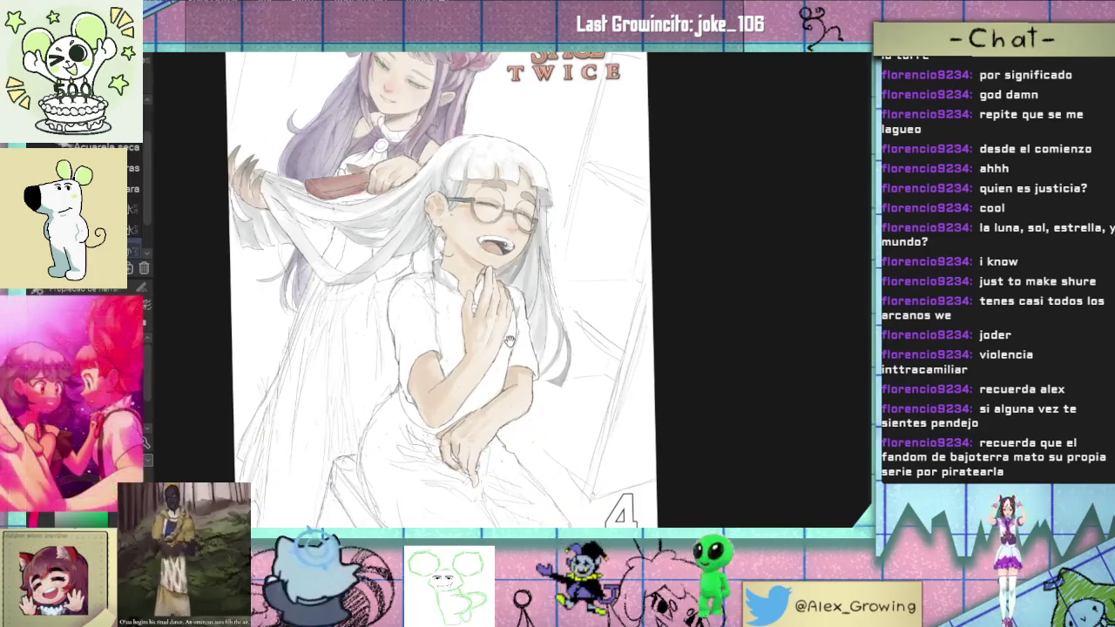
pyautogui.scroll(3, 510, 347)
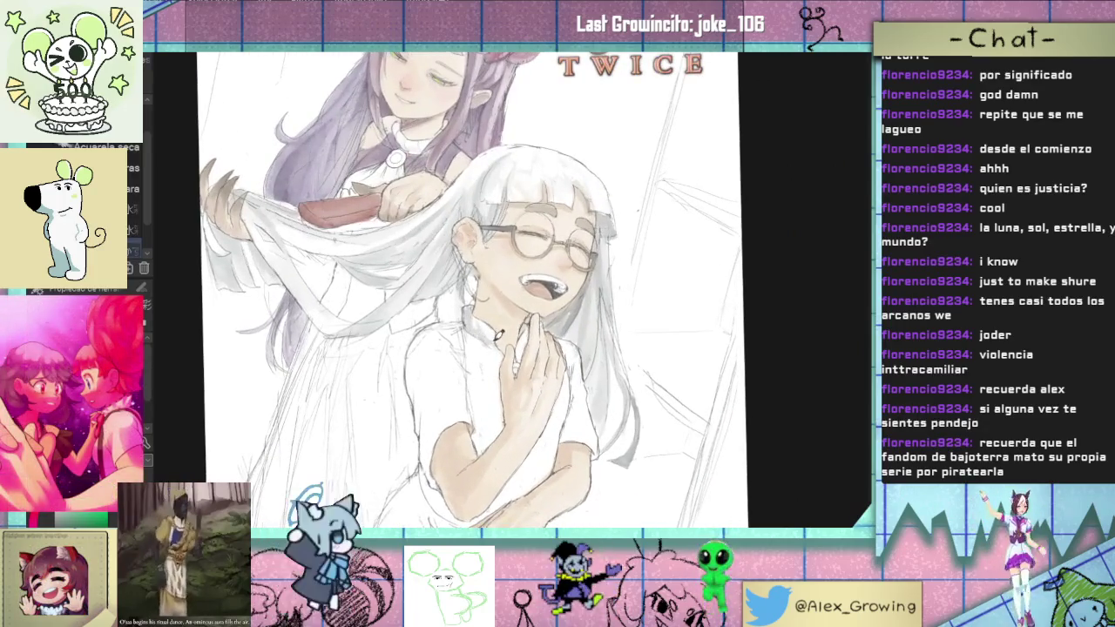
pyautogui.scroll(2, 490, 343)
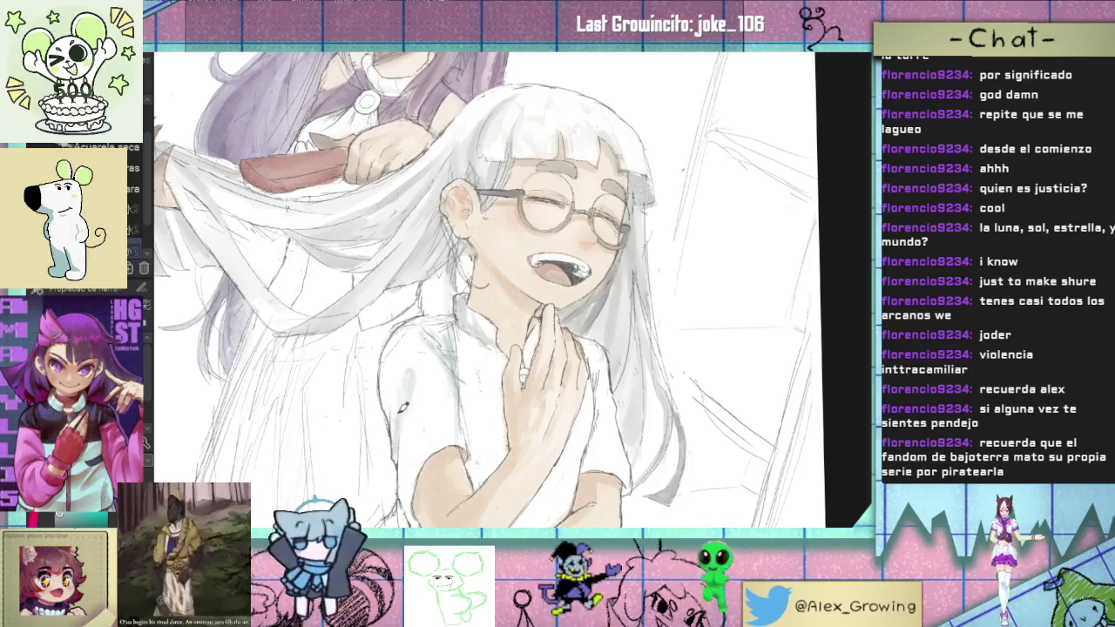
pyautogui.moveTo(396, 361); pyautogui.dragTo(394, 338)
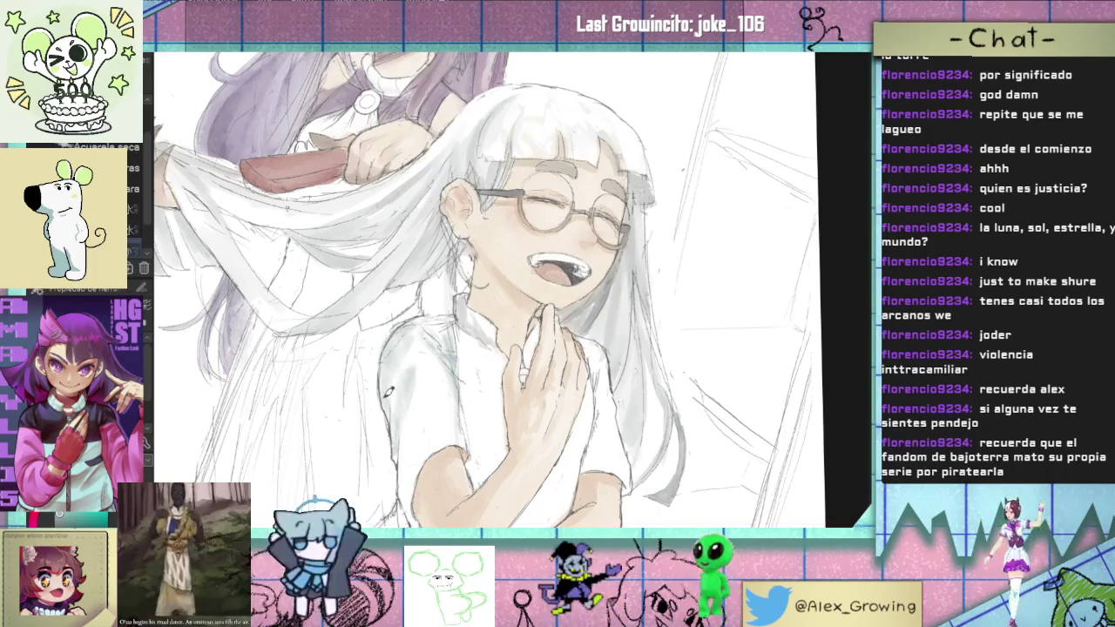
pyautogui.scroll(3, 403, 351)
pyautogui.scroll(-3, 406, 373)
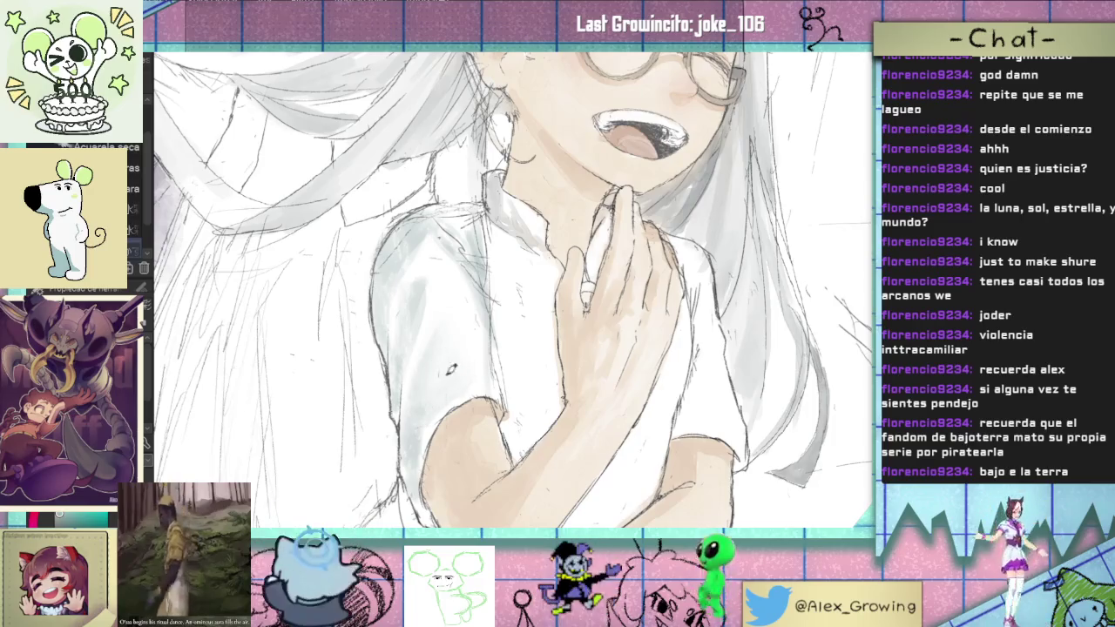
pyautogui.scroll(-5, 480, 383)
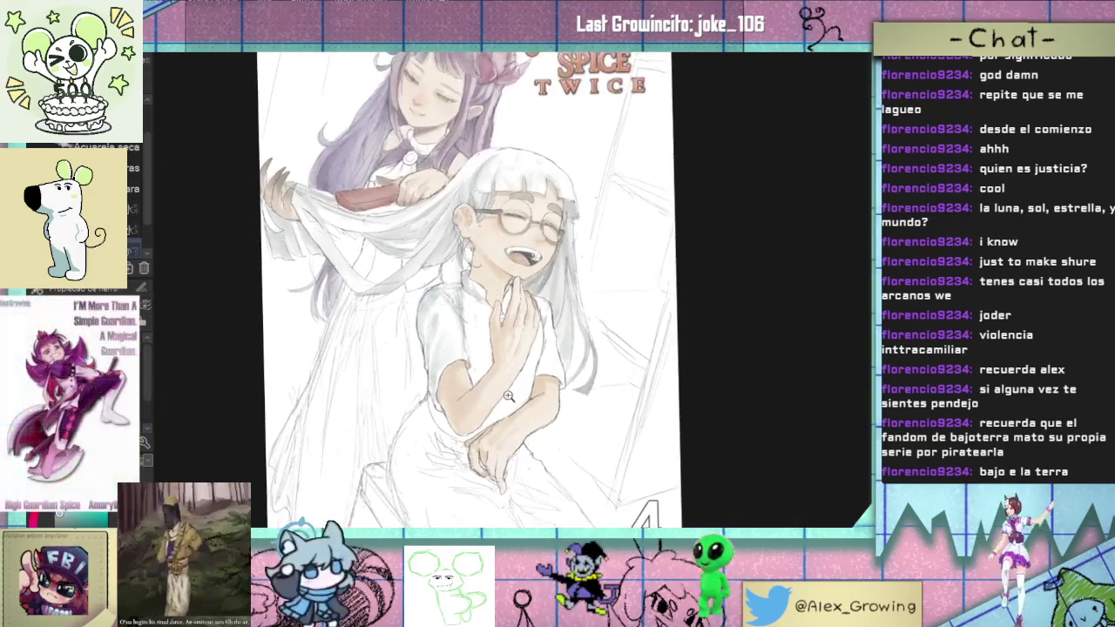
pyautogui.scroll(-3, 507, 396)
pyautogui.scroll(3, 497, 392)
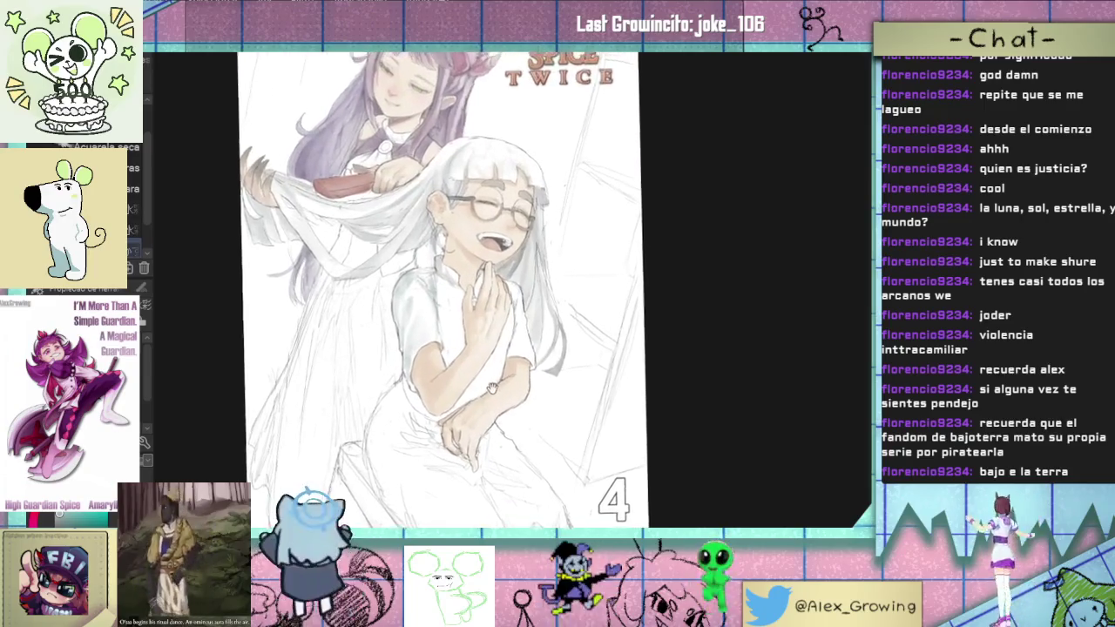
pyautogui.scroll(3, 492, 390)
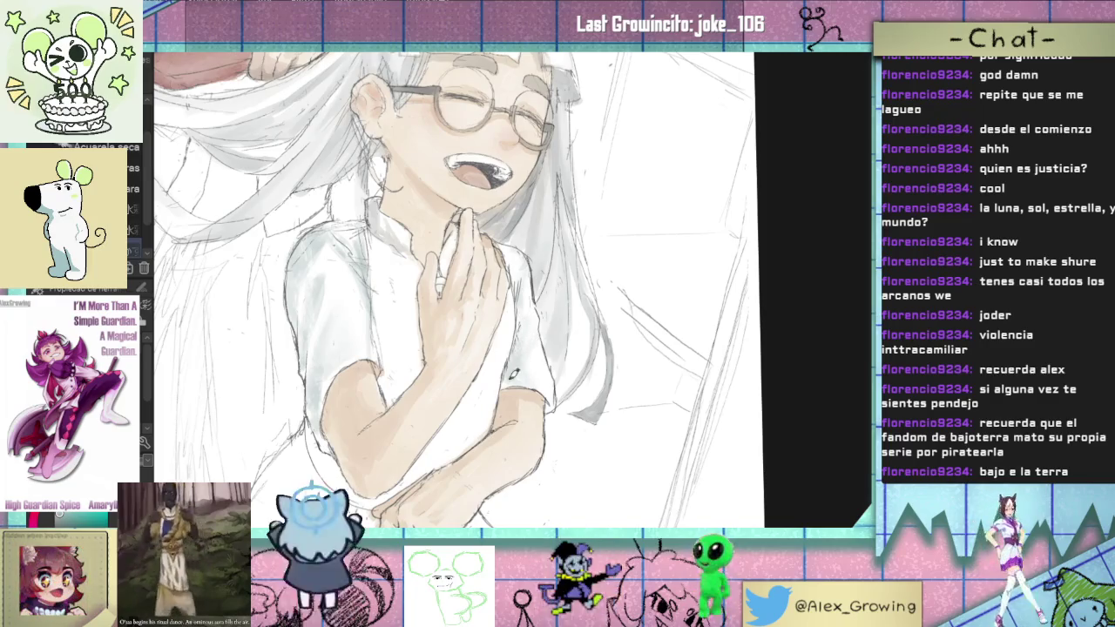
pyautogui.scroll(-2, 514, 376)
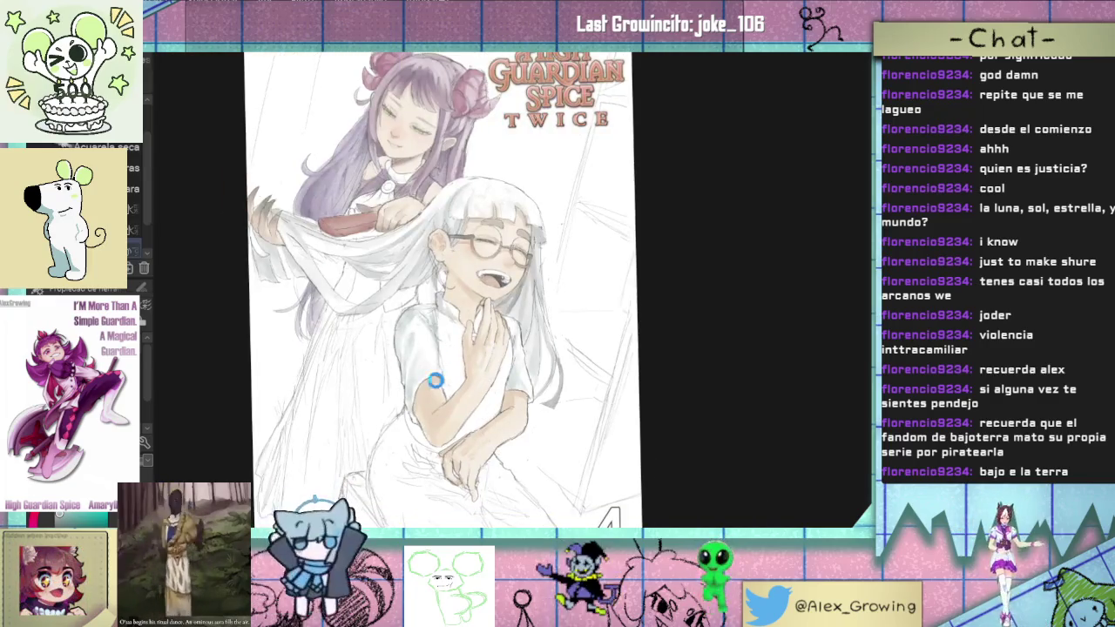
pyautogui.scroll(-1, 501, 387)
pyautogui.scroll(1, 498, 390)
pyautogui.scroll(2, 479, 402)
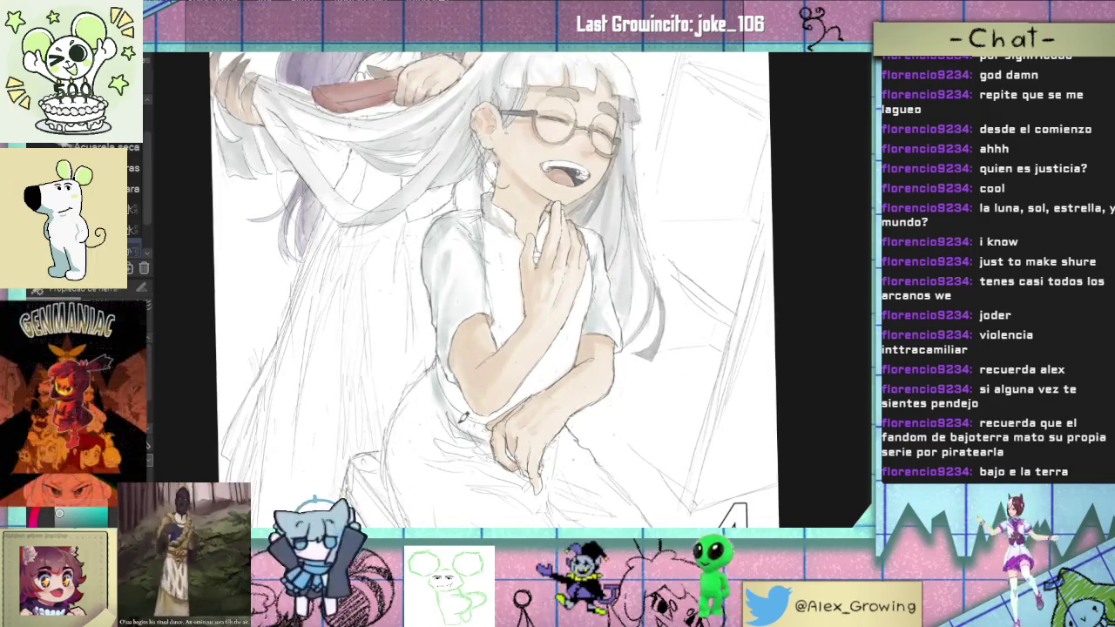
# Step: Paint two grey watercolour patches on the skirt just below the girl's hands
pyautogui.moveTo(494, 444); pyautogui.dragTo(446, 458)
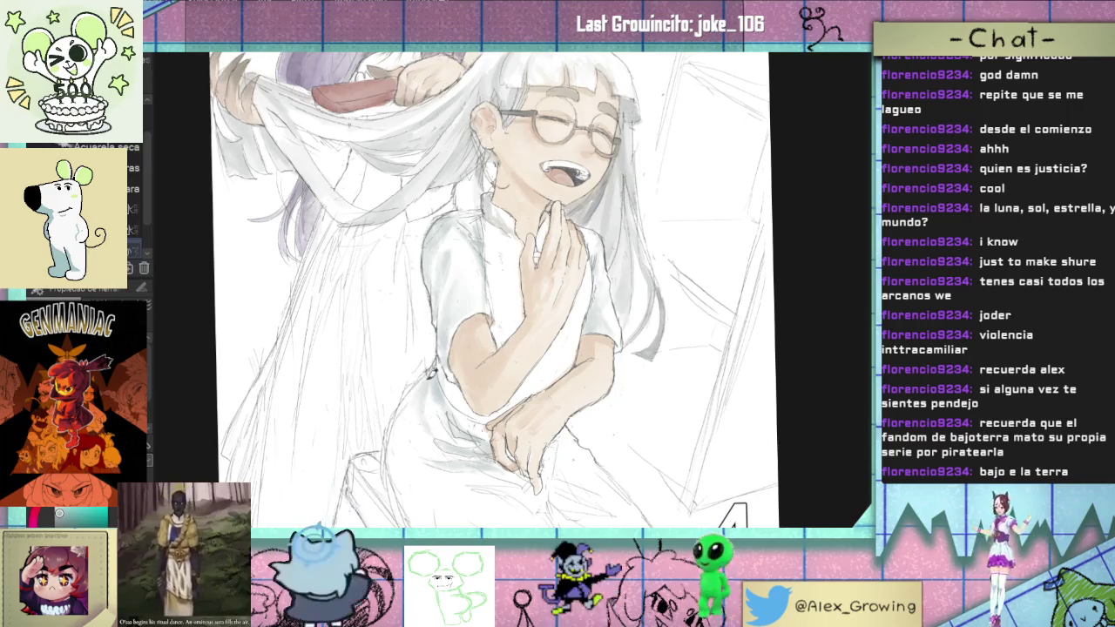
pyautogui.moveTo(433, 427); pyautogui.dragTo(408, 406)
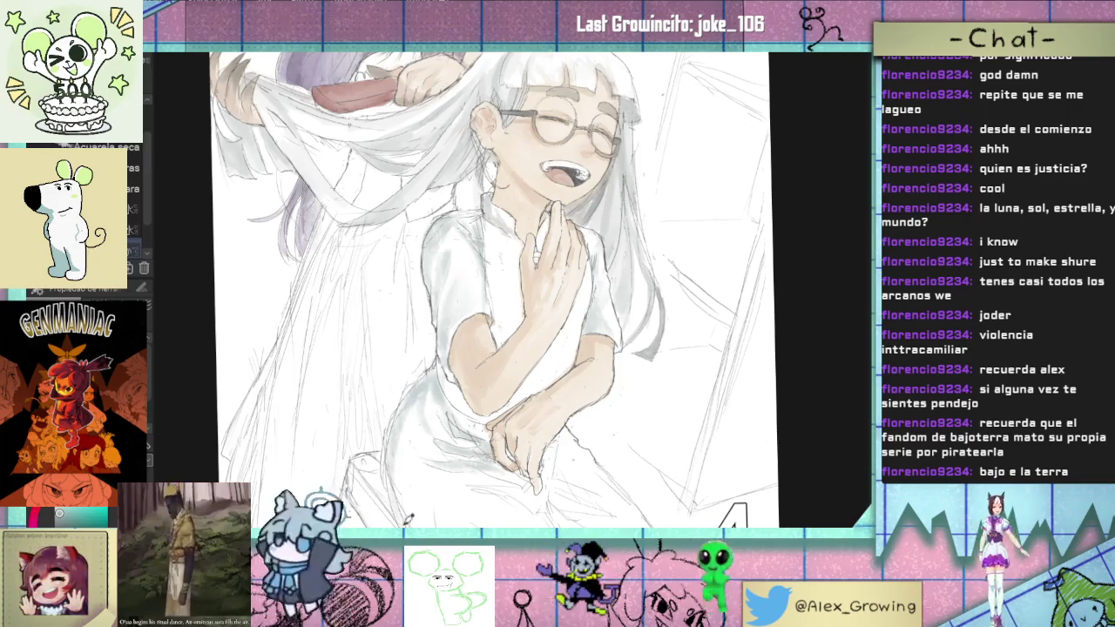
pyautogui.scroll(-2, 403, 422)
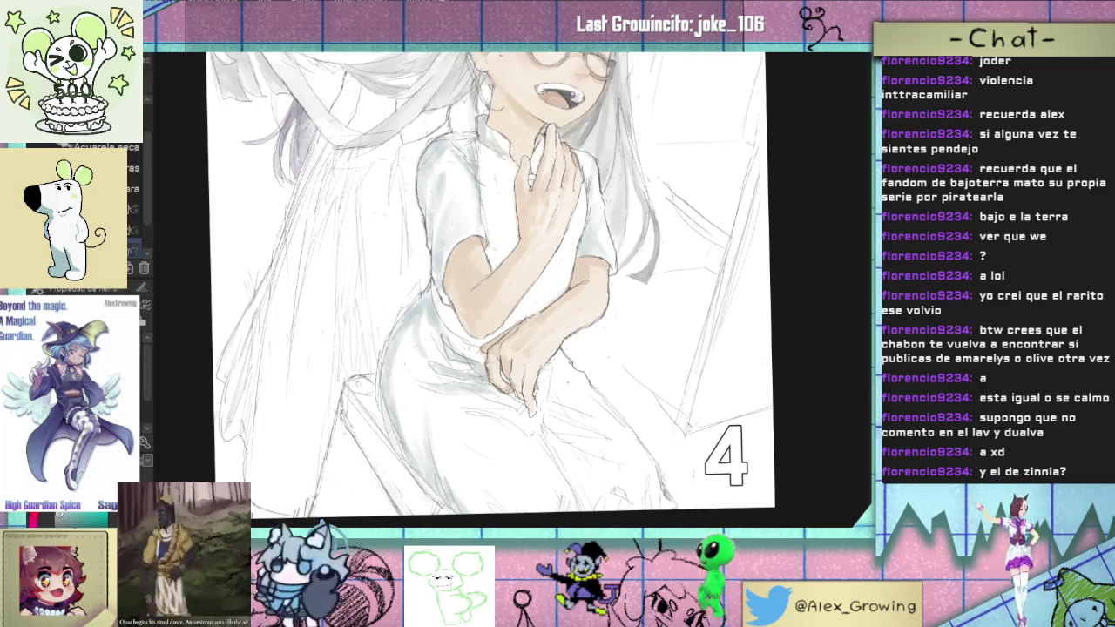
# Step: Paint a thin grey stroke down the lower skirt toward the knee
pyautogui.moveTo(344, 388); pyautogui.dragTo(316, 505)
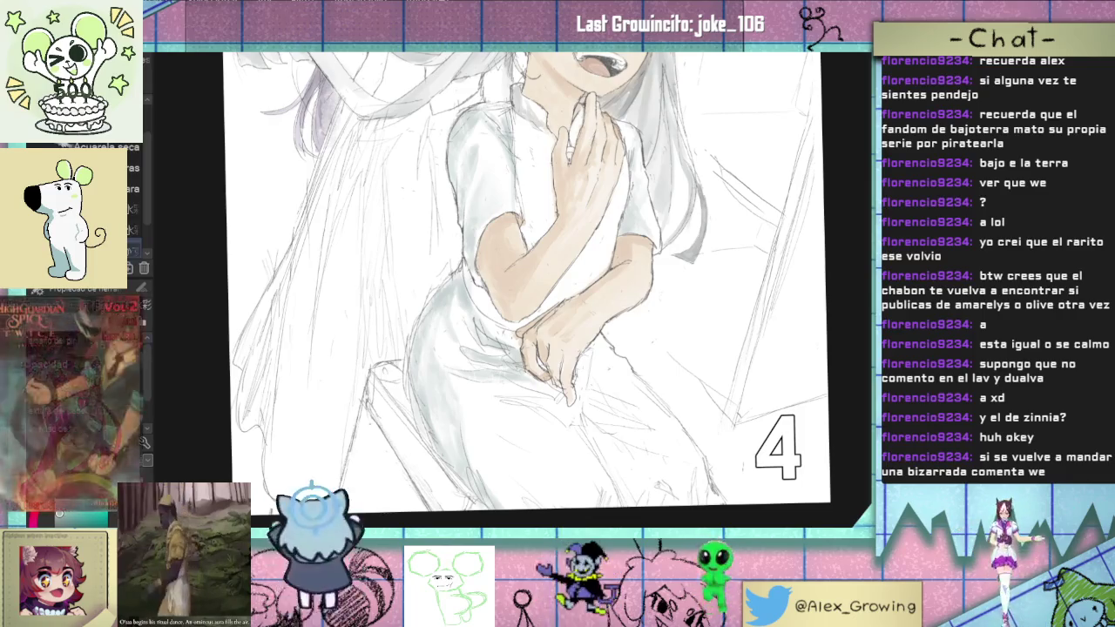
pyautogui.scroll(-3, 523, 405)
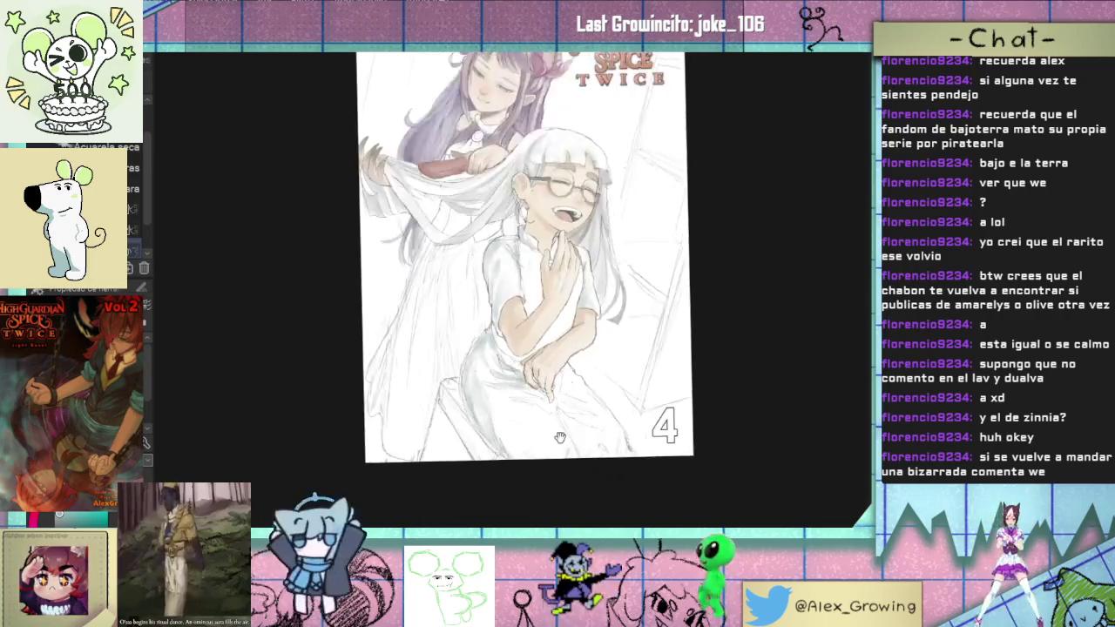
# Step: Lay several grey watercolour strokes over the sleeve around and below the hand
pyautogui.scroll(2, 509, 401)
pyautogui.moveTo(509, 401); pyautogui.dragTo(478, 386)
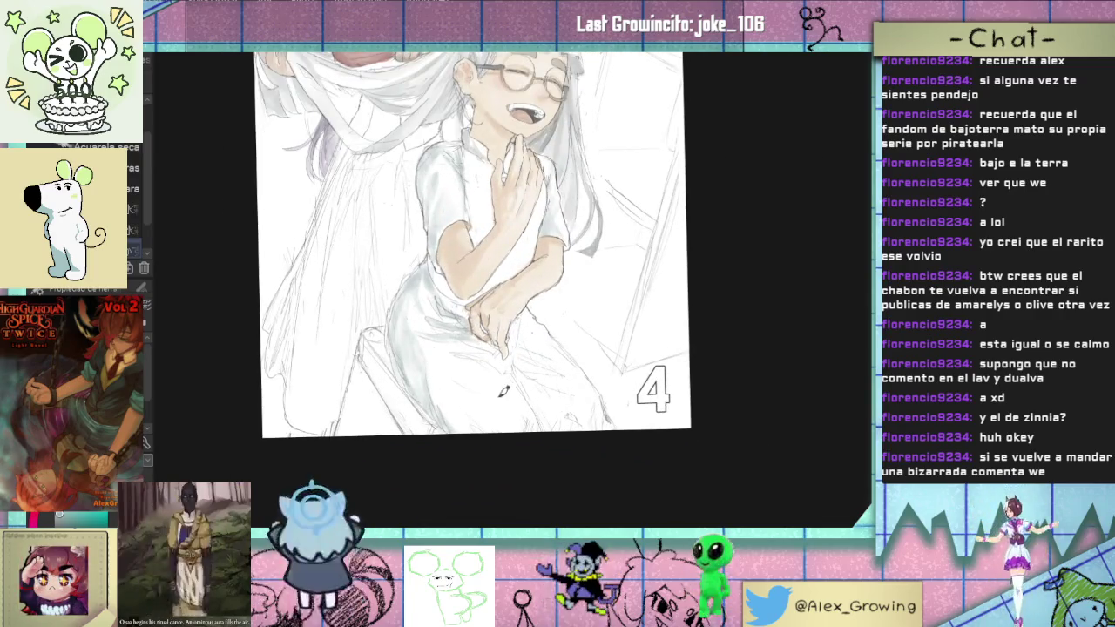
pyautogui.scroll(3, 497, 386)
pyautogui.scroll(2, 574, 279)
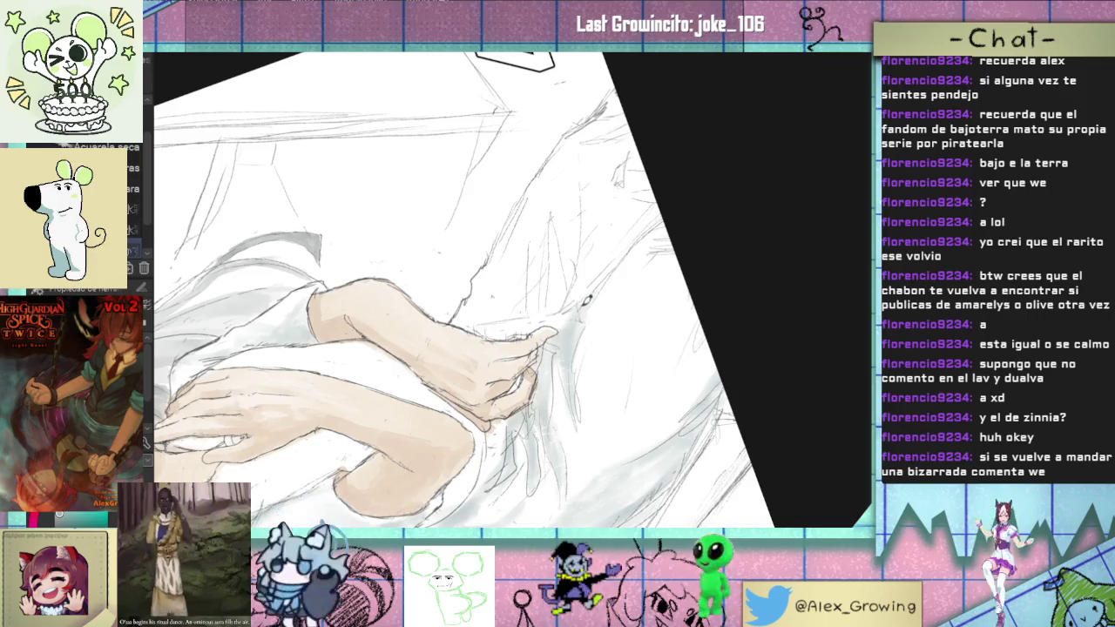
pyautogui.moveTo(651, 237)
pyautogui.mouseDown()
pyautogui.moveTo(608, 359)
pyautogui.moveTo(662, 261)
pyautogui.mouseUp()
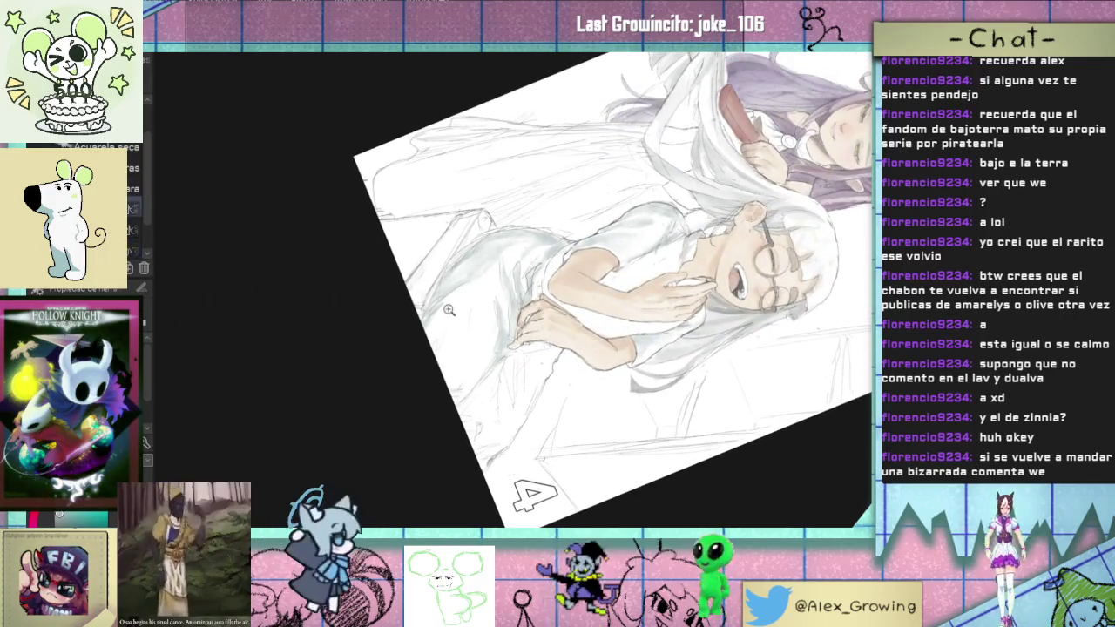
pyautogui.scroll(3, 448, 310)
pyautogui.moveTo(462, 300)
pyautogui.mouseDown()
pyautogui.moveTo(447, 365)
pyautogui.moveTo(470, 279)
pyautogui.mouseUp()
pyautogui.moveTo(436, 427)
pyautogui.mouseDown()
pyautogui.moveTo(523, 253)
pyautogui.moveTo(545, 240)
pyautogui.moveTo(436, 318)
pyautogui.mouseUp()
pyautogui.moveTo(418, 366); pyautogui.dragTo(540, 236)
pyautogui.moveTo(505, 288); pyautogui.dragTo(452, 432)
pyautogui.moveTo(534, 254)
pyautogui.mouseDown()
pyautogui.moveTo(501, 292)
pyautogui.moveTo(514, 244)
pyautogui.moveTo(468, 328)
pyautogui.moveTo(540, 231)
pyautogui.mouseUp()
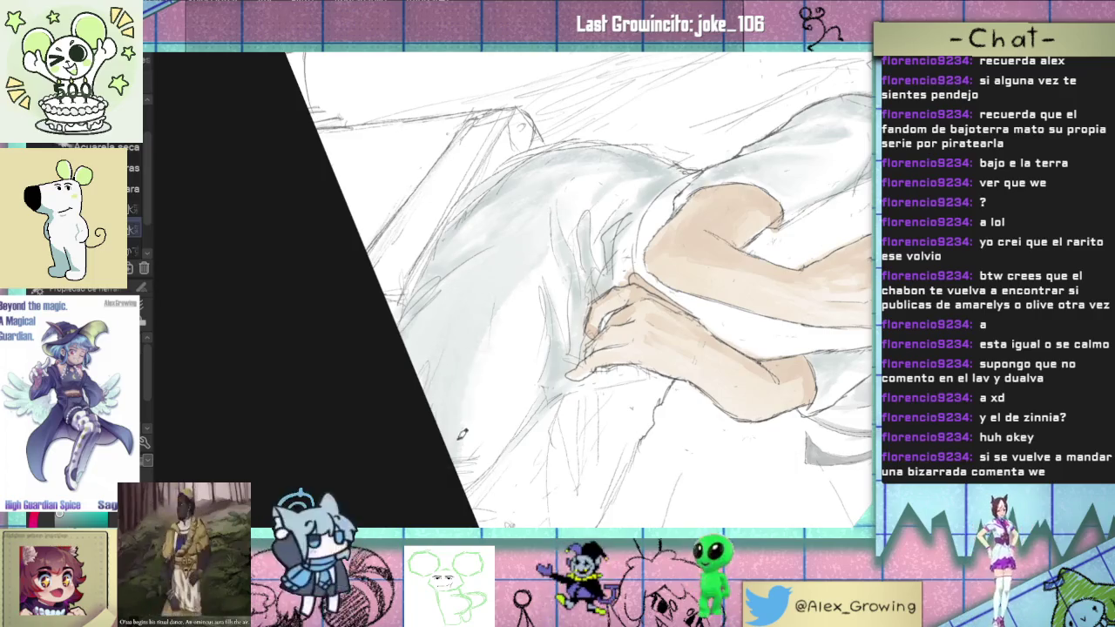
pyautogui.hotkey('ctrl', '0')
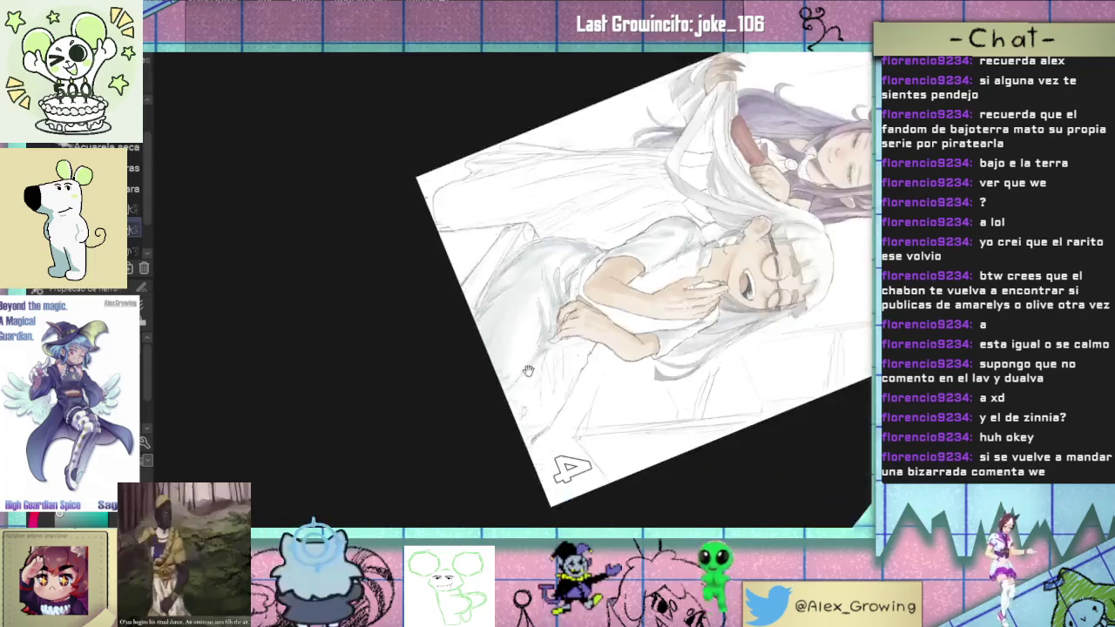
pyautogui.hotkey('ctrl', '0')
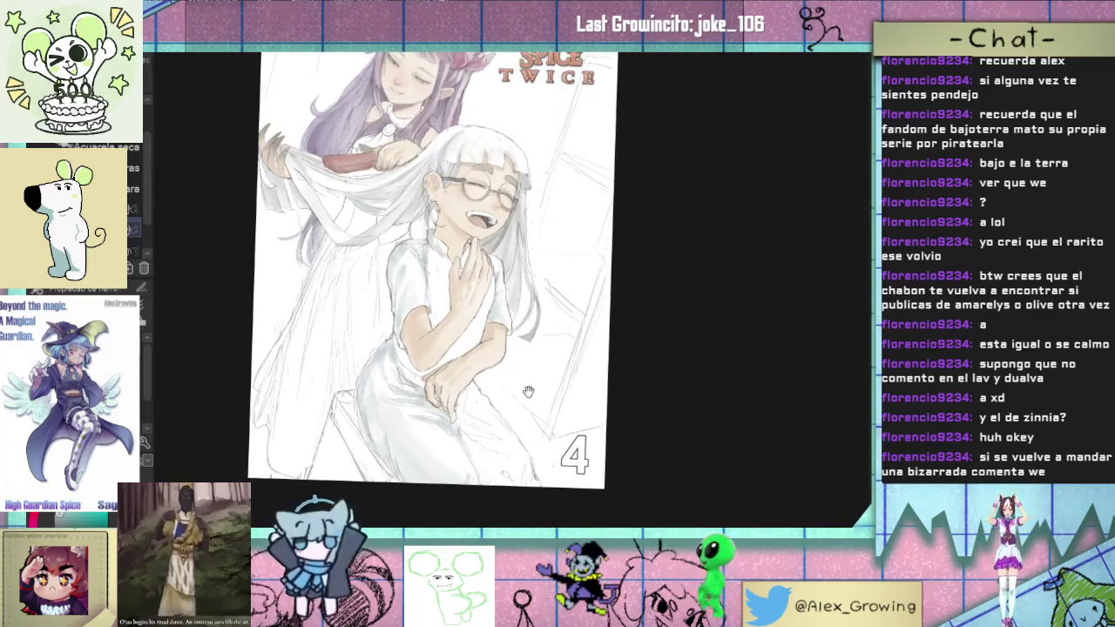
pyautogui.hotkey('ctrl', '0')
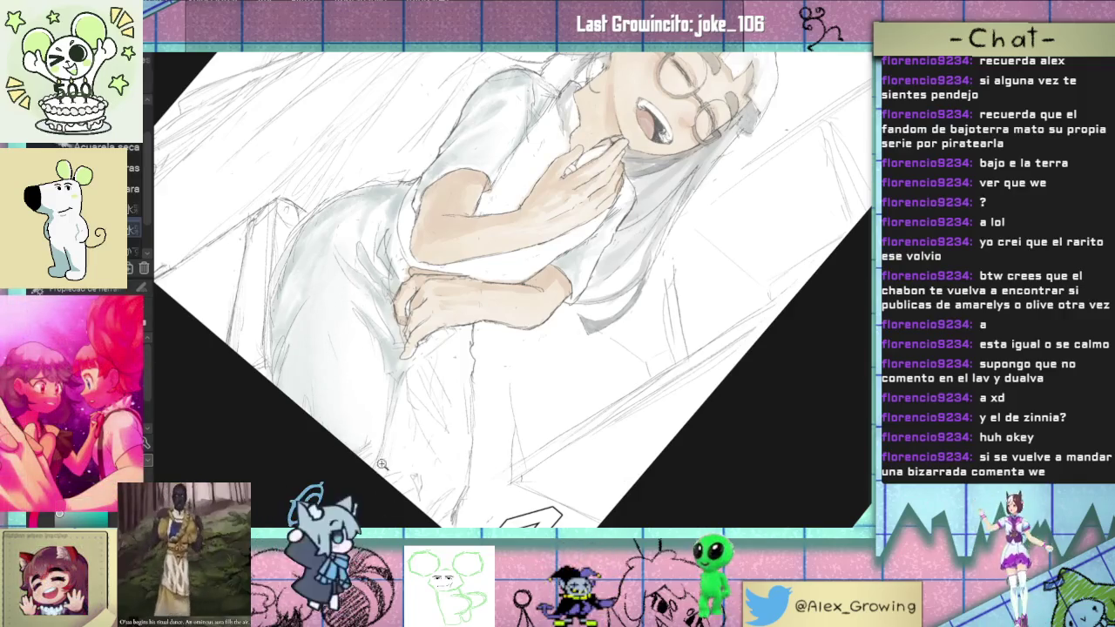
pyautogui.hotkey('ctrl', '0')
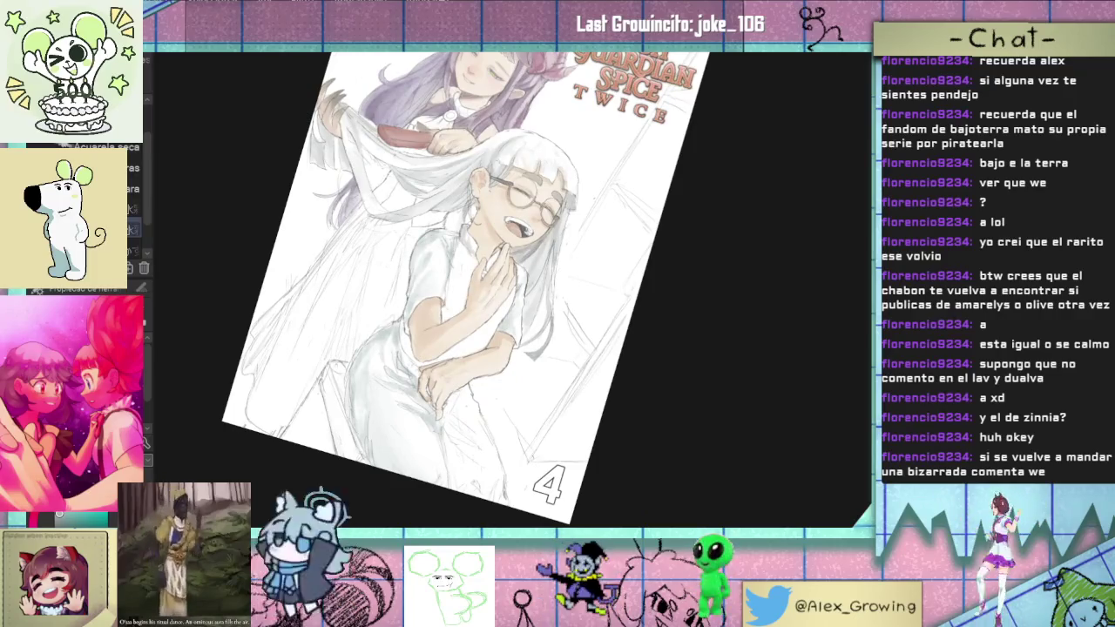
pyautogui.click(457, 396)
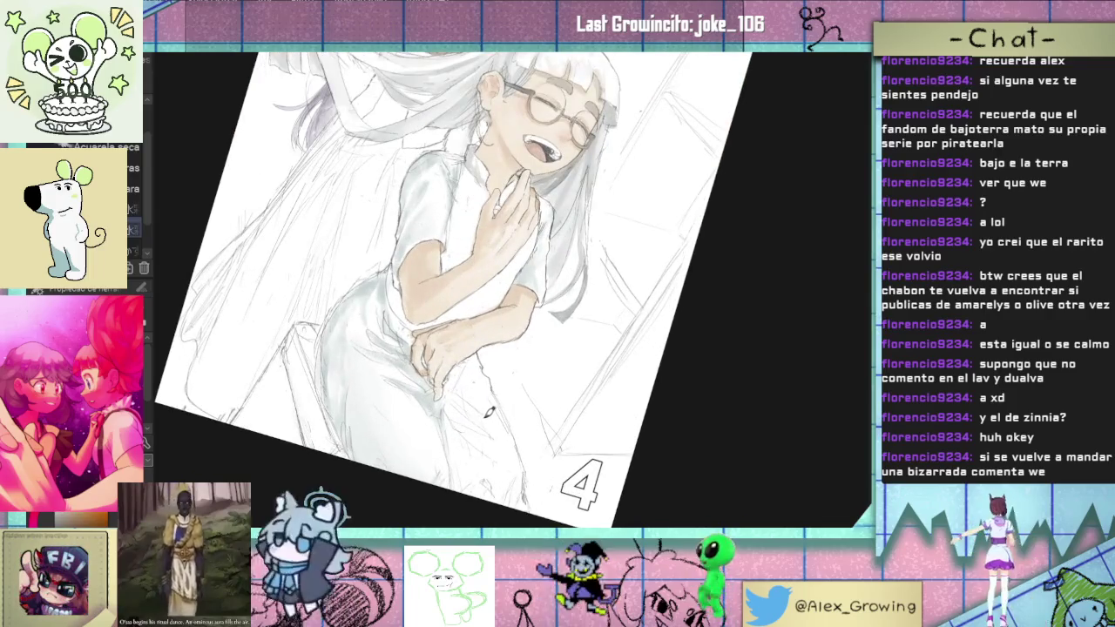
pyautogui.moveTo(562, 358); pyautogui.dragTo(691, 281)
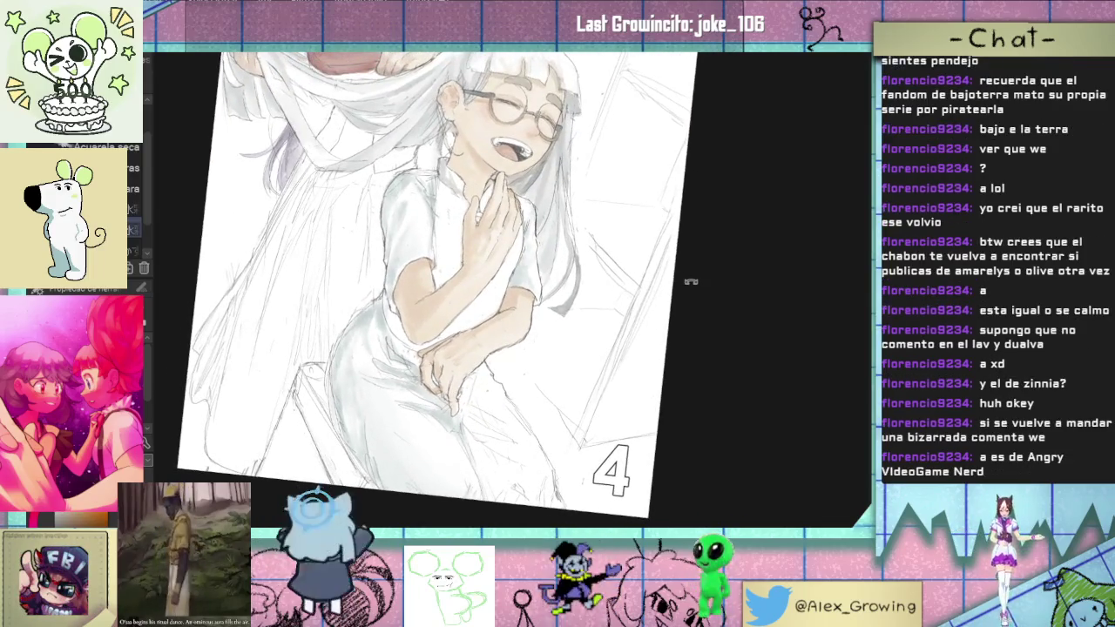
pyautogui.scroll(3, 511, 298)
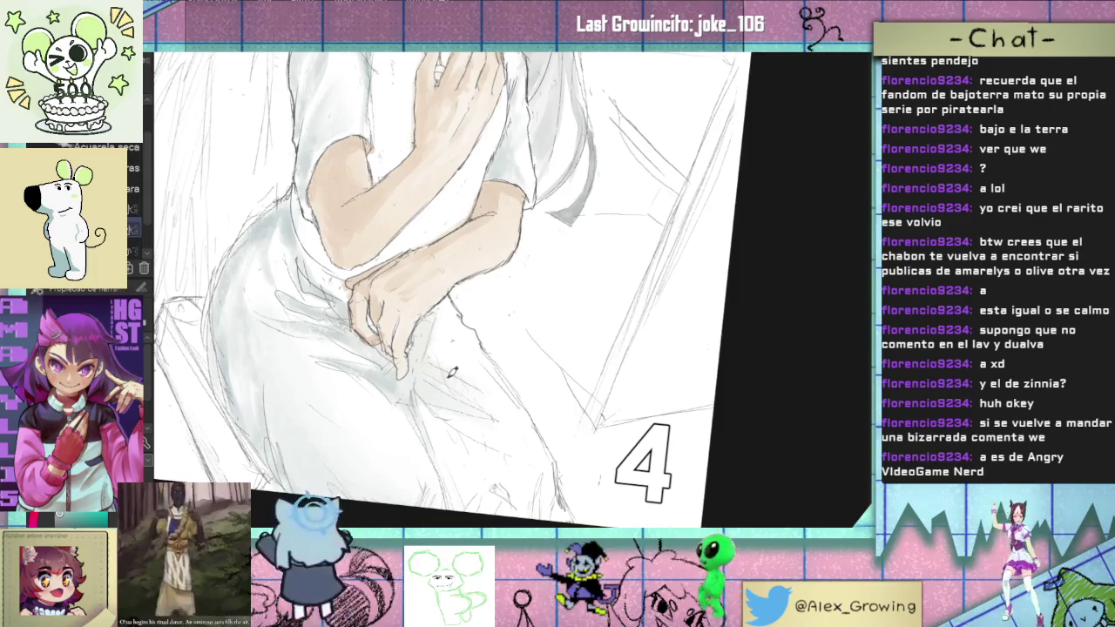
pyautogui.scroll(2, 416, 351)
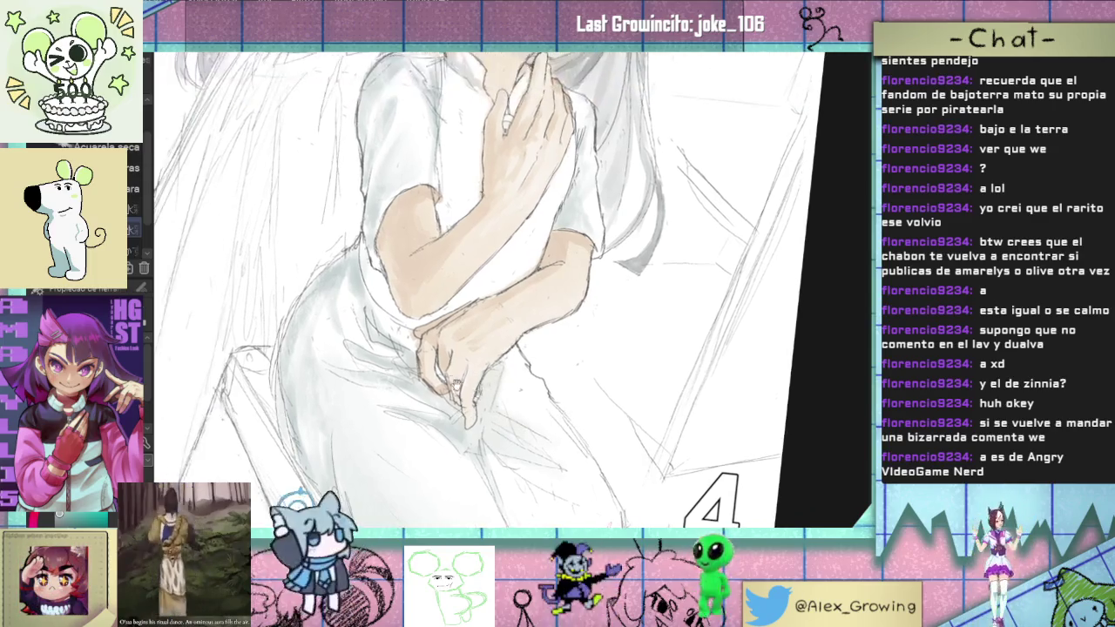
pyautogui.scroll(3, 416, 351)
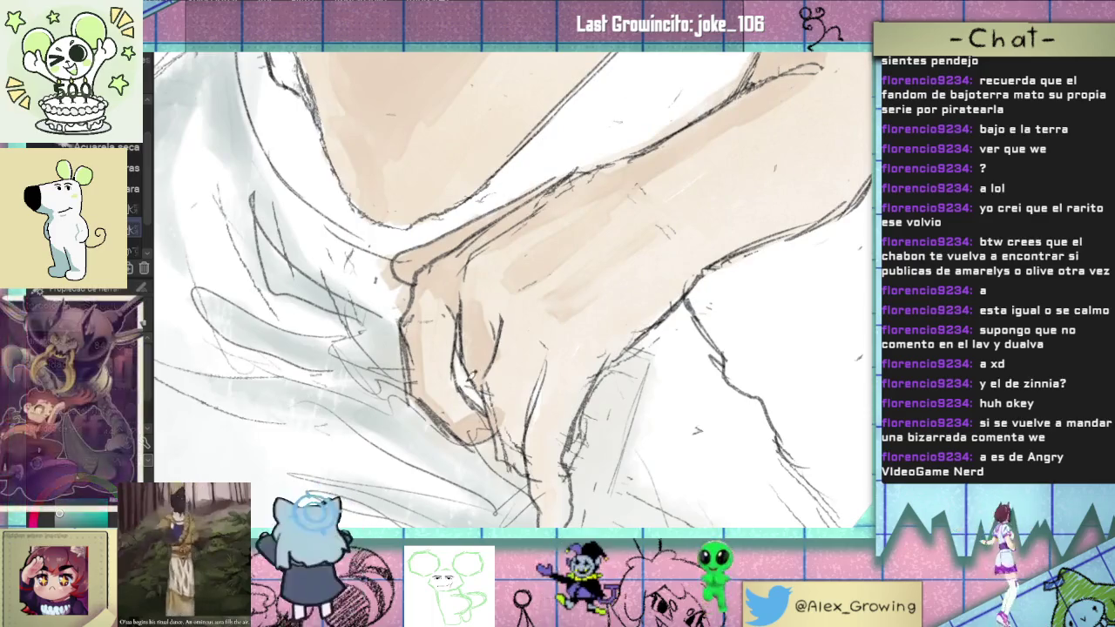
pyautogui.scroll(-3, 484, 347)
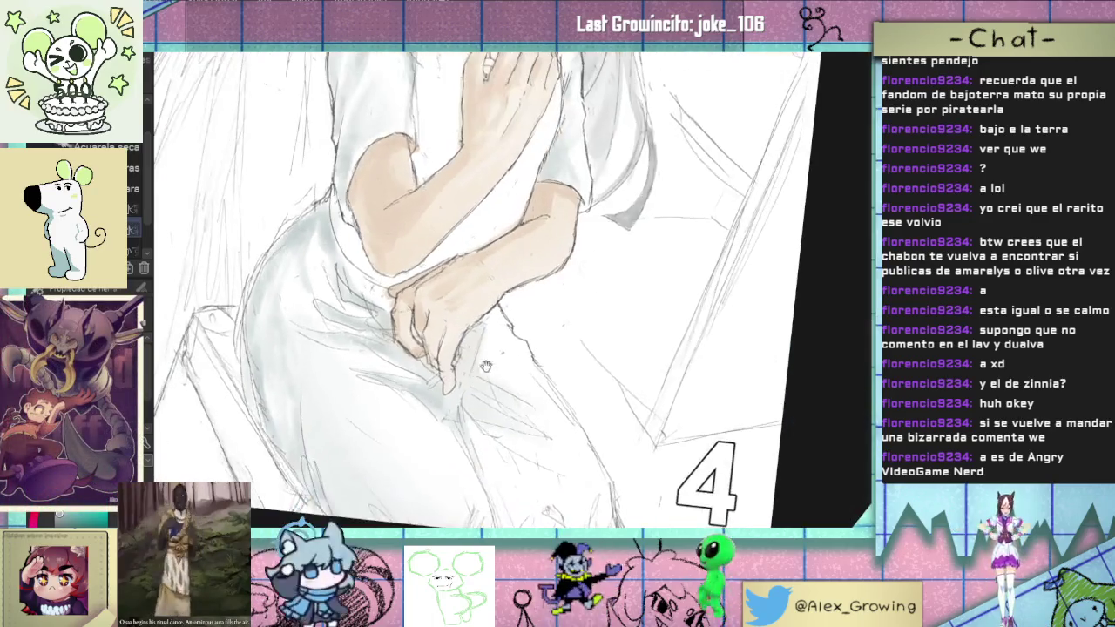
pyautogui.moveTo(511, 336); pyautogui.dragTo(440, 341)
pyautogui.scroll(3, 440, 342)
pyautogui.scroll(1, 441, 342)
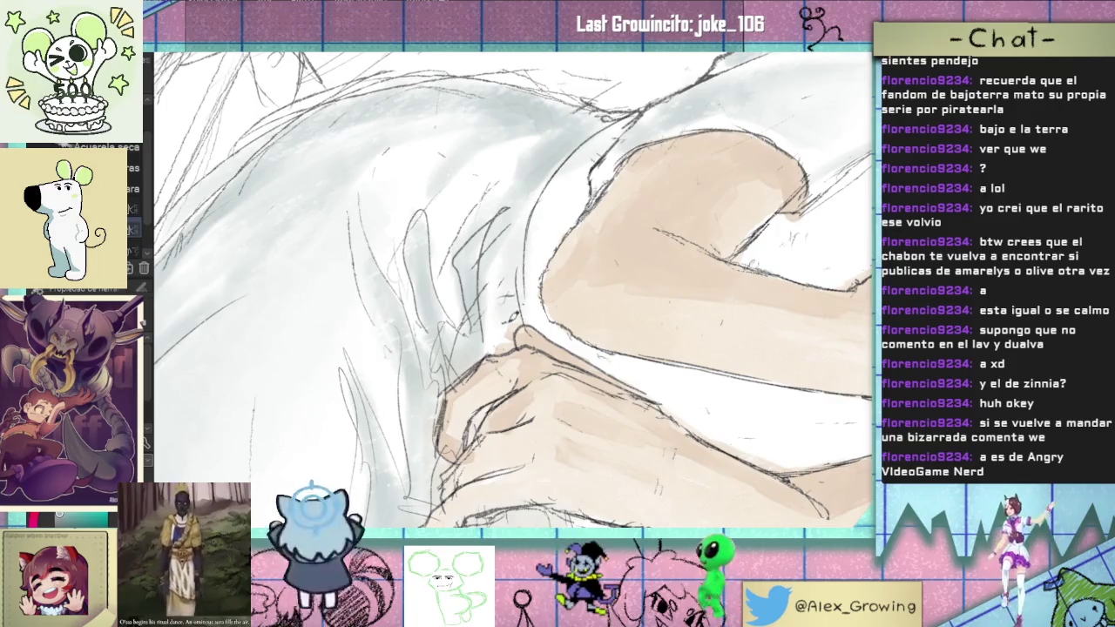
pyautogui.scroll(-3, 523, 262)
pyautogui.moveTo(523, 262)
pyautogui.mouseDown()
pyautogui.moveTo(550, 199)
pyautogui.moveTo(549, 325)
pyautogui.mouseUp()
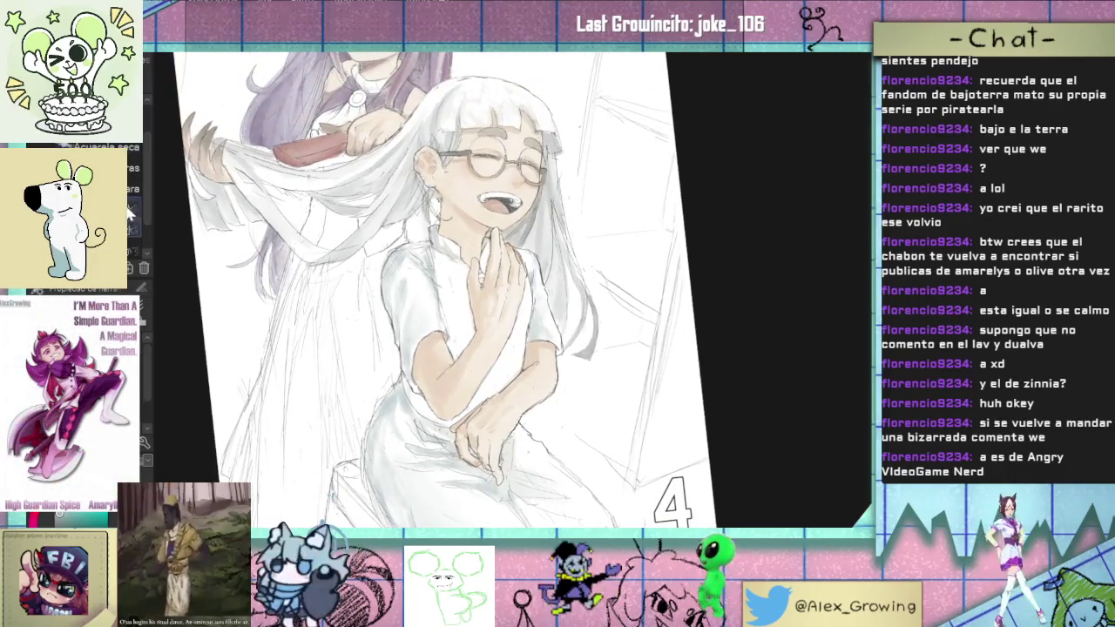
pyautogui.moveTo(528, 100); pyautogui.dragTo(453, 35)
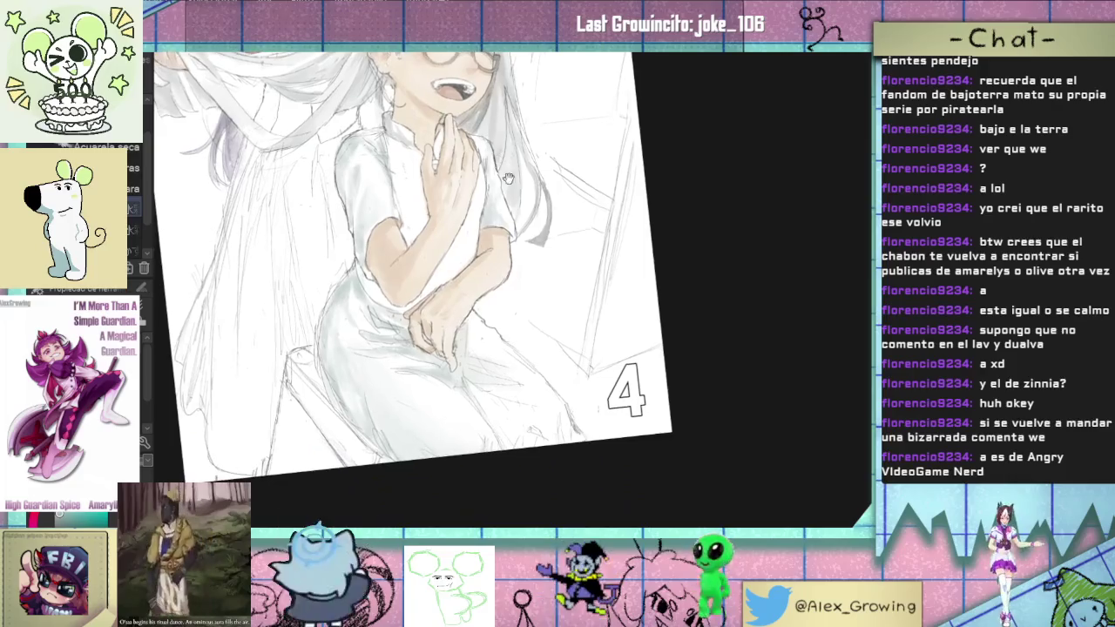
pyautogui.scroll(3, 494, 324)
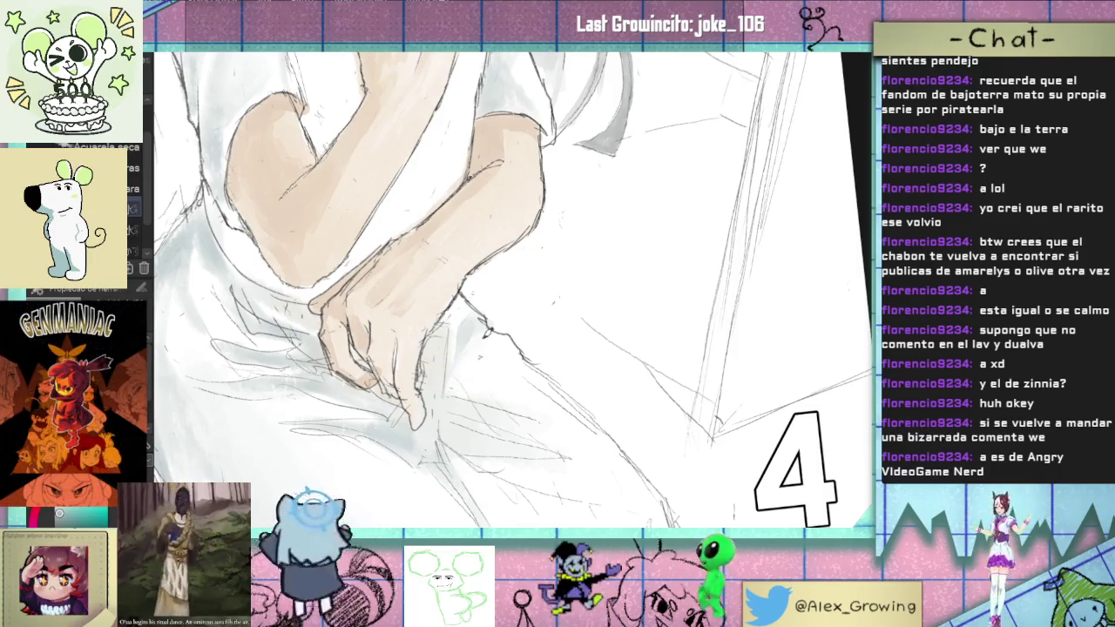
pyautogui.moveTo(509, 303); pyautogui.dragTo(485, 298)
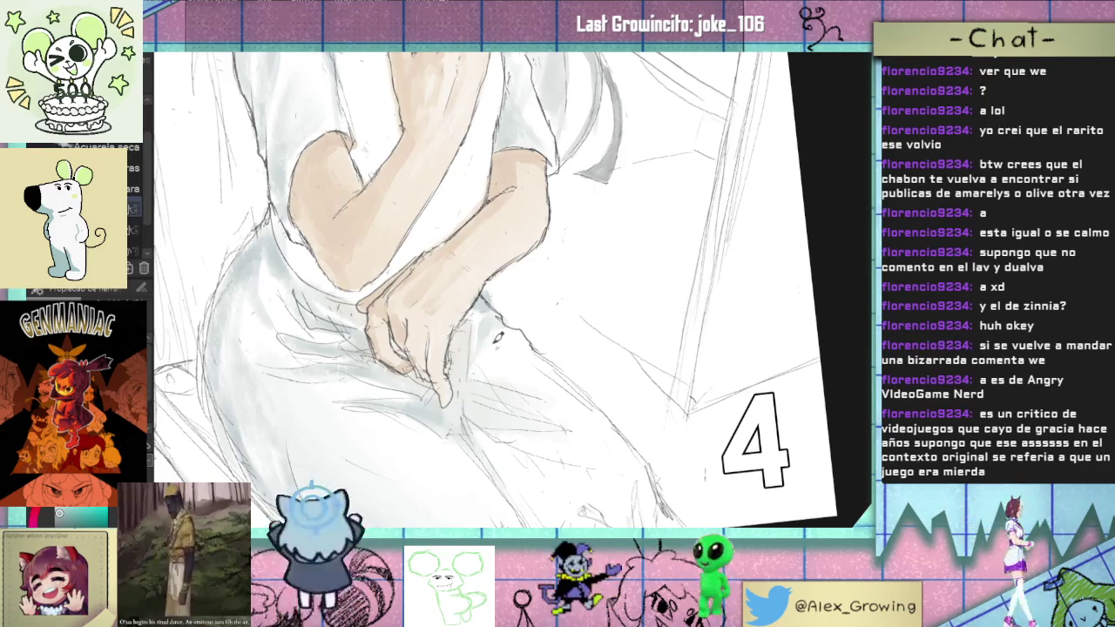
pyautogui.scroll(2, 498, 338)
pyautogui.scroll(3, 514, 383)
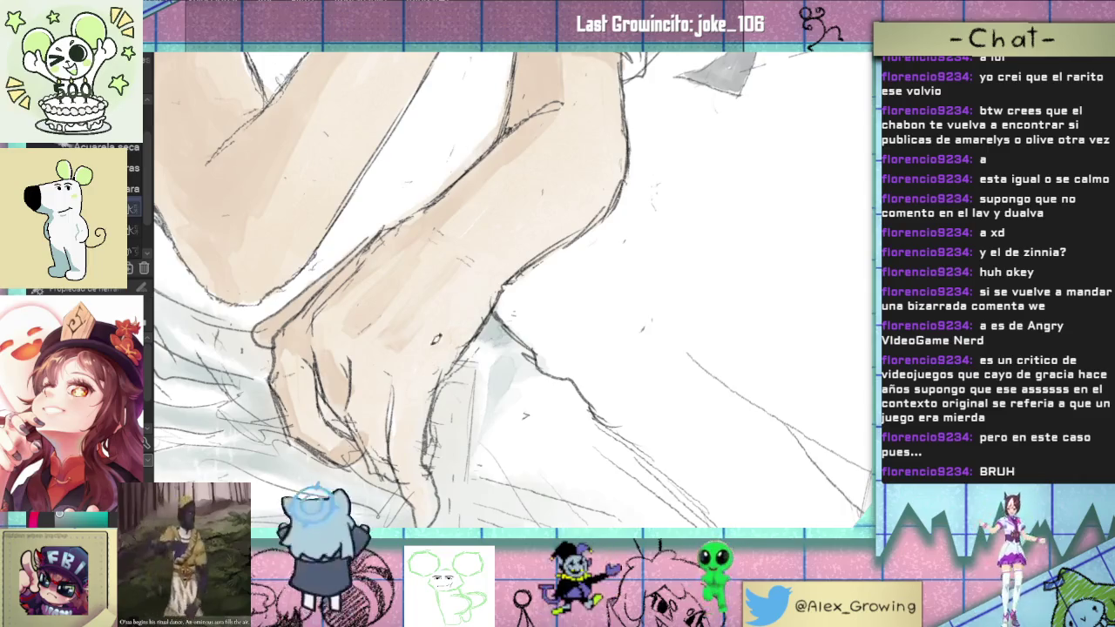
pyautogui.scroll(-3, 412, 391)
pyautogui.scroll(2, 518, 299)
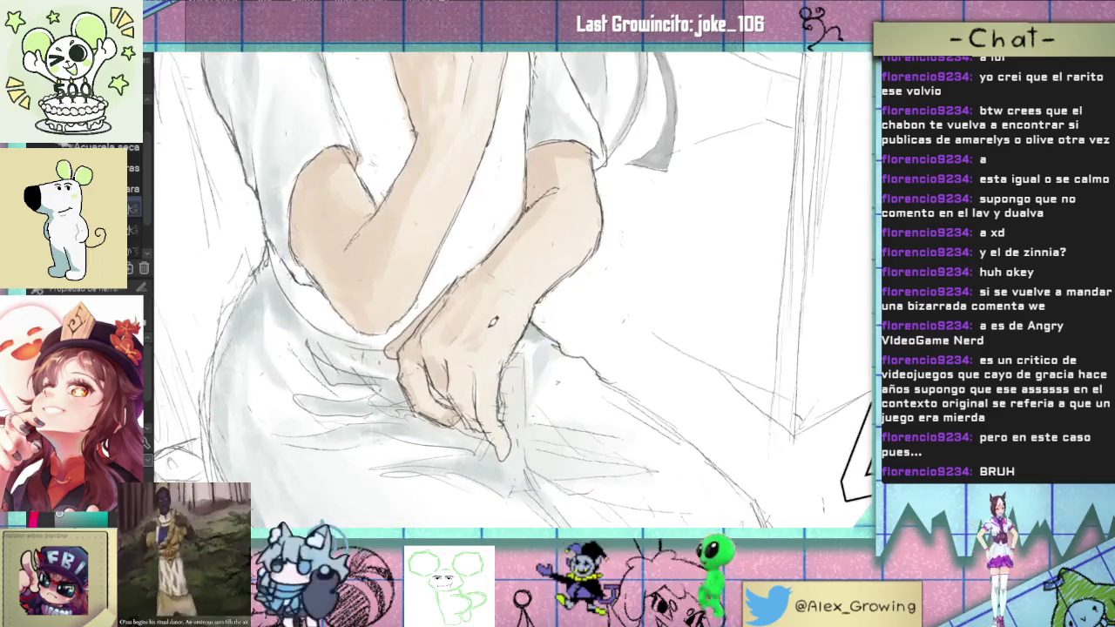
pyautogui.scroll(-3, 503, 325)
pyautogui.scroll(2, 514, 327)
pyautogui.scroll(1, 522, 327)
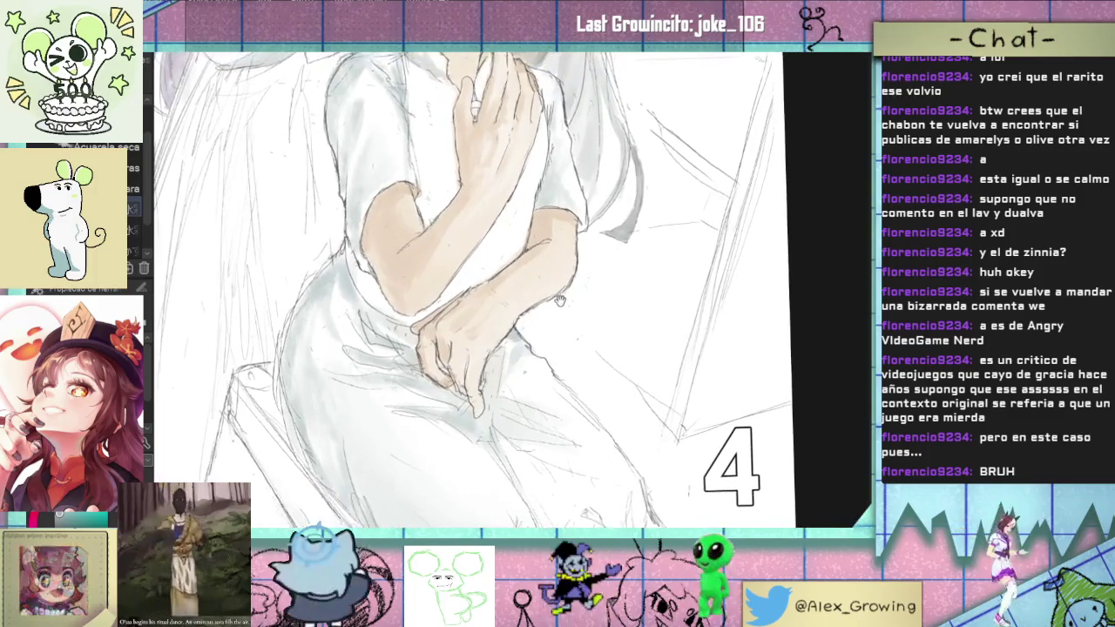
pyautogui.scroll(2, 536, 329)
pyautogui.scroll(-2, 531, 331)
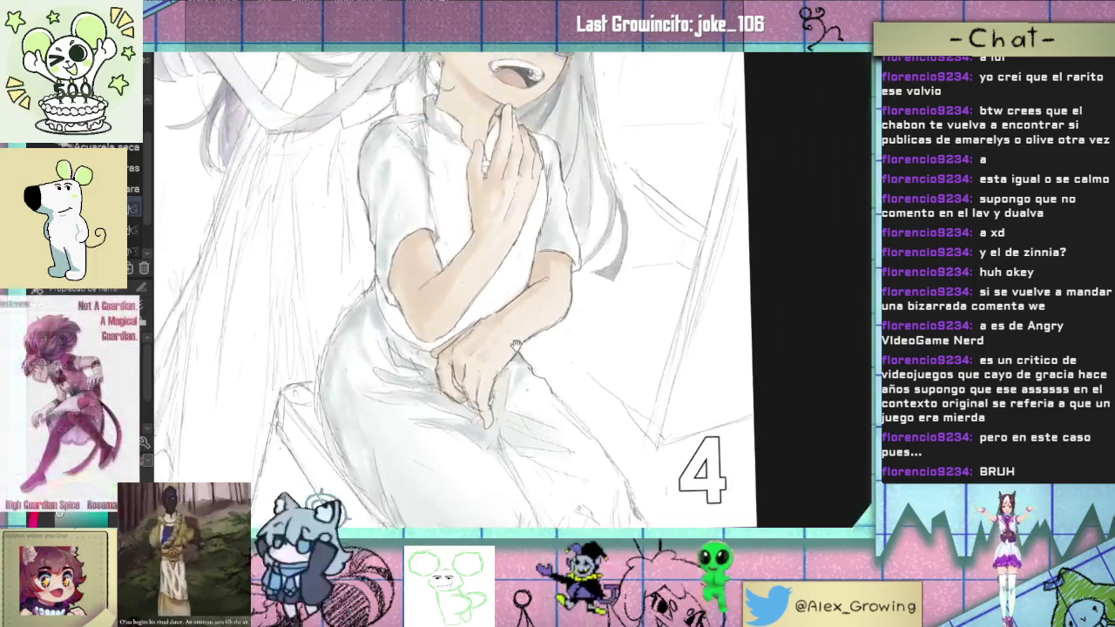
pyautogui.scroll(-2, 521, 338)
pyautogui.scroll(2, 516, 342)
pyautogui.scroll(-2, 512, 284)
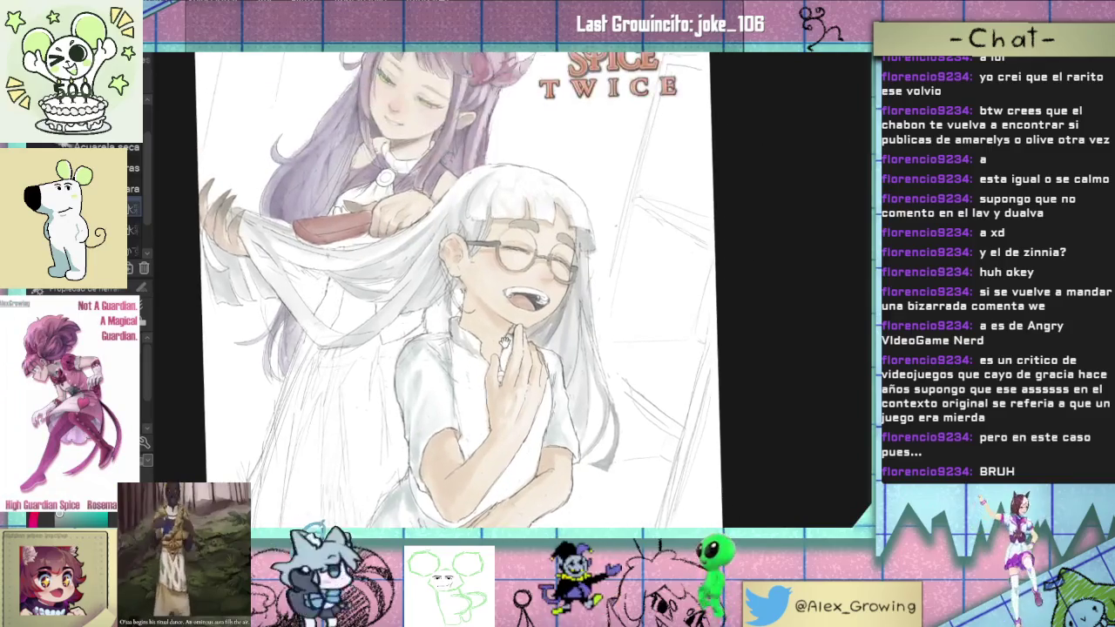
pyautogui.scroll(1, 487, 291)
pyautogui.scroll(-1, 474, 294)
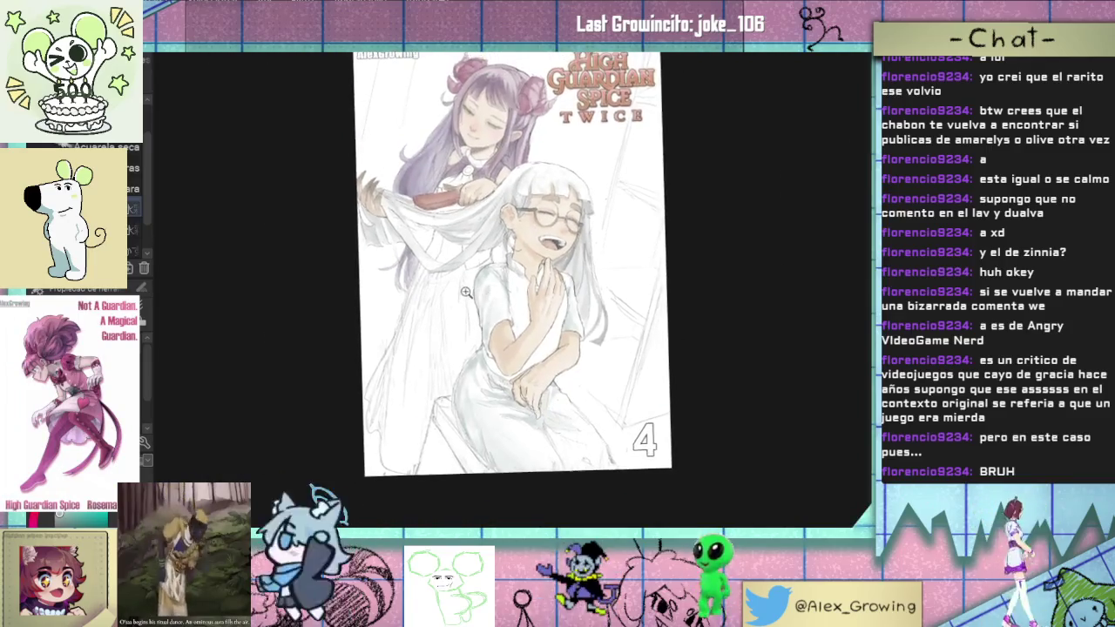
# Step: Extend and darken the purple shading among the white-haired girl's hair strands
pyautogui.scroll(2, 475, 291)
pyautogui.scroll(2, 478, 227)
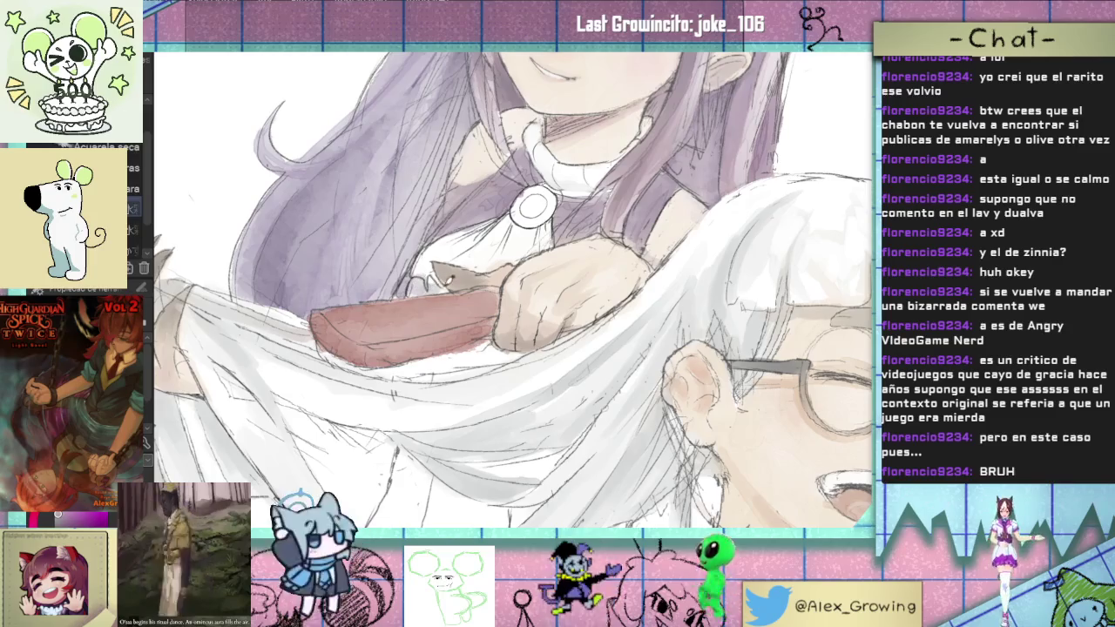
pyautogui.hotkey('ctrl', '0')
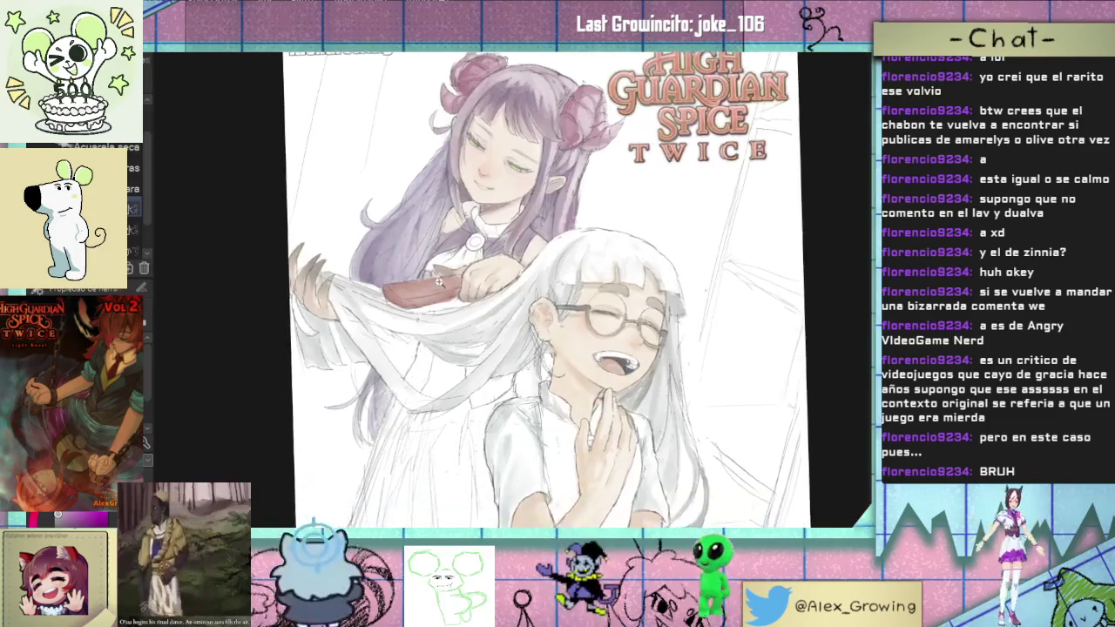
pyautogui.scroll(5, 513, 288)
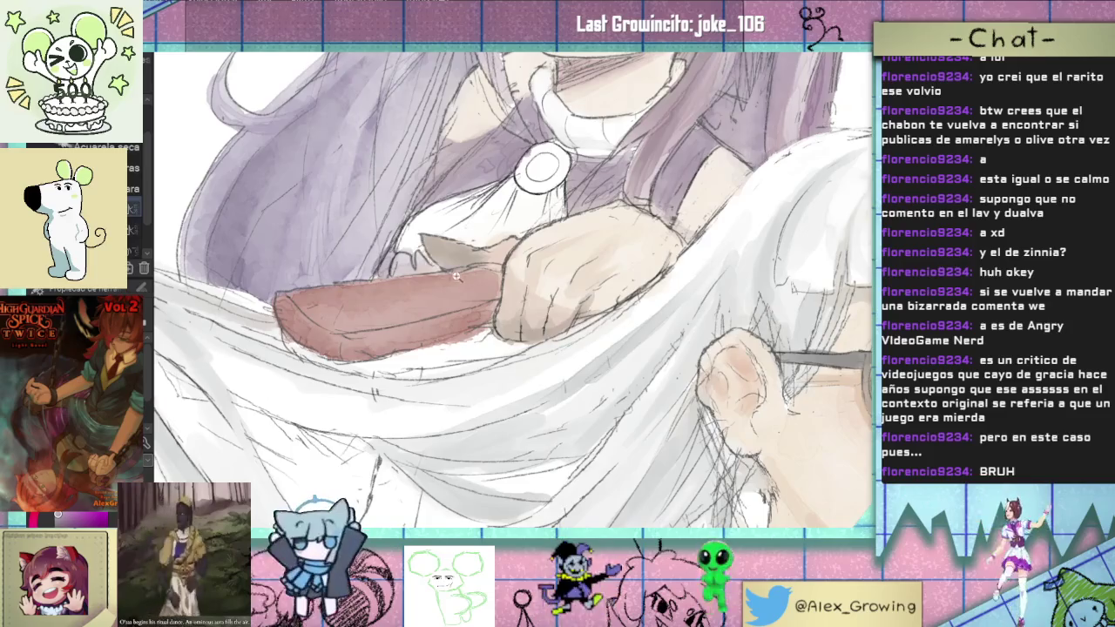
pyautogui.scroll(-3, 456, 277)
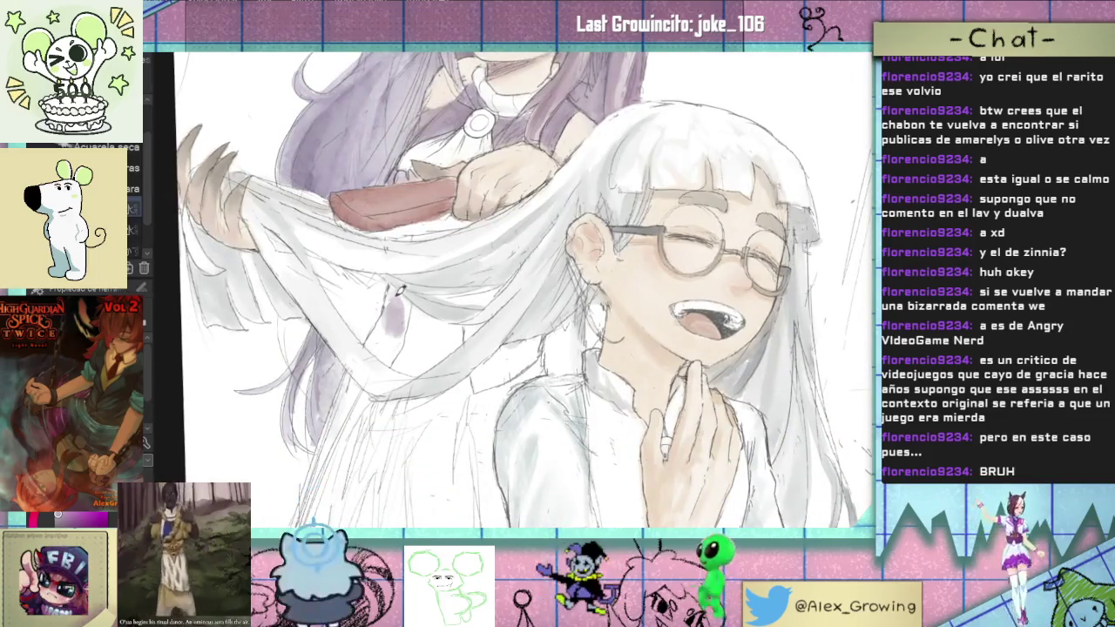
pyautogui.moveTo(394, 307); pyautogui.dragTo(401, 344)
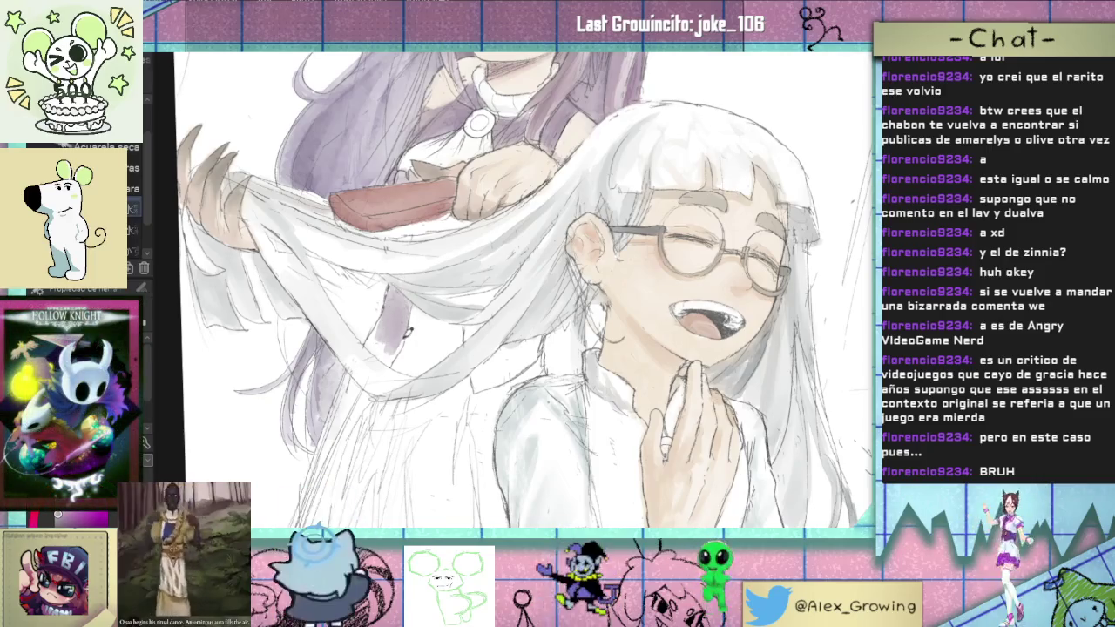
pyautogui.moveTo(372, 335); pyautogui.dragTo(394, 340)
pyautogui.hotkey('ctrl', '0')
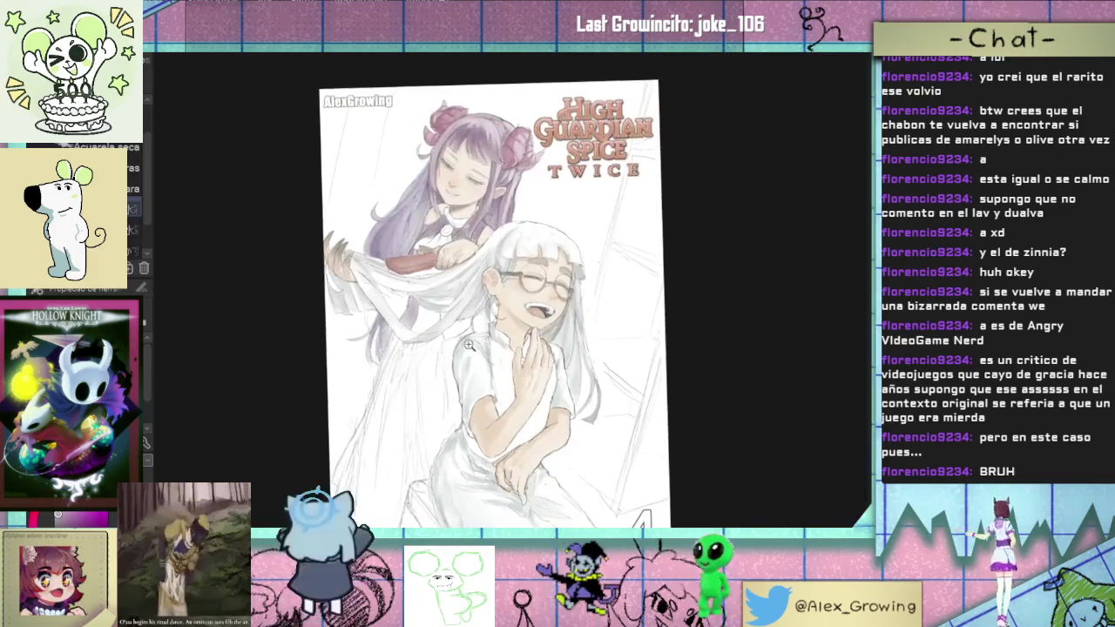
# Step: Paint purple shading along the collar edge, extending it up toward the neck
pyautogui.scroll(5, 479, 299)
pyautogui.moveTo(480, 299)
pyautogui.mouseDown()
pyautogui.moveTo(426, 329)
pyautogui.moveTo(462, 273)
pyautogui.mouseUp()
pyautogui.moveTo(429, 323)
pyautogui.mouseDown()
pyautogui.moveTo(477, 272)
pyautogui.moveTo(506, 267)
pyautogui.mouseUp()
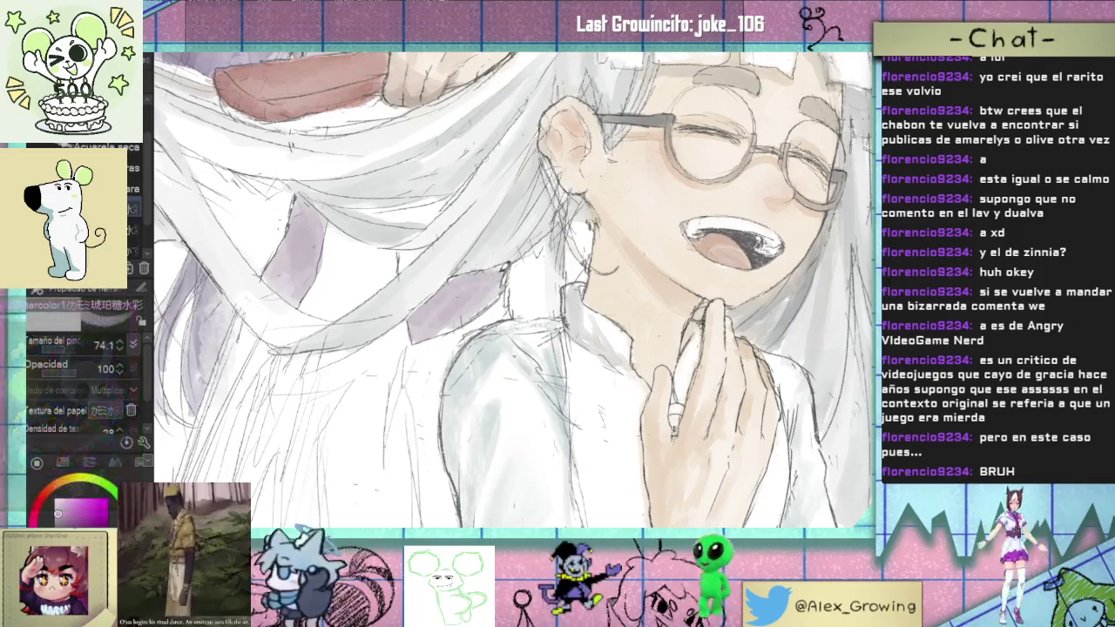
pyautogui.moveTo(435, 338); pyautogui.dragTo(503, 275)
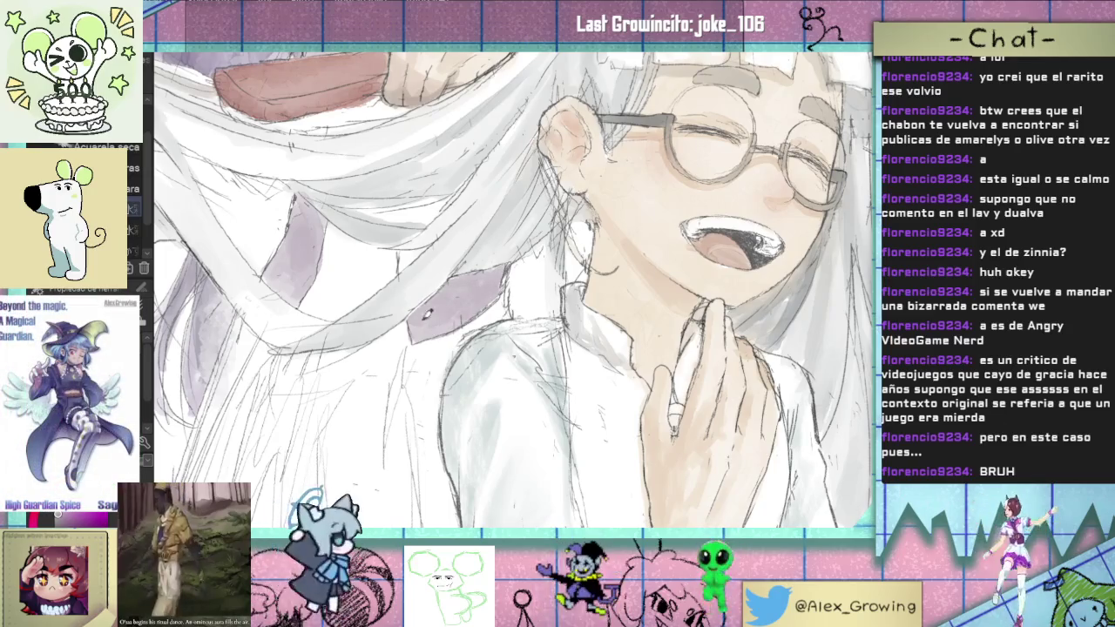
# Step: Zoom out to review the whole page, then zoom back in on the face
pyautogui.scroll(2, 426, 315)
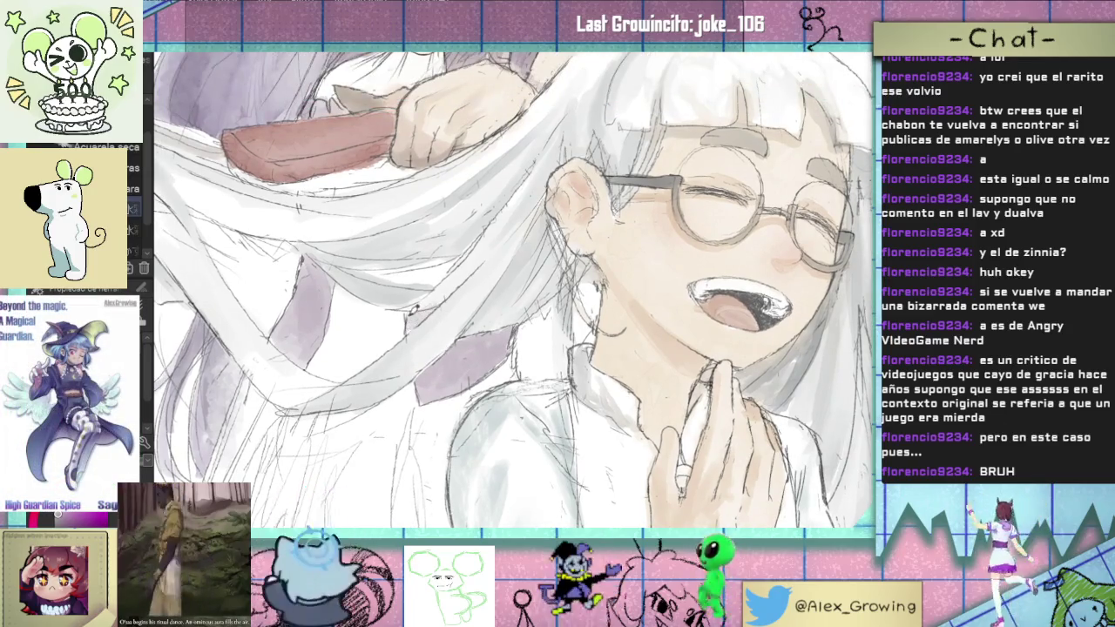
pyautogui.hotkey('ctrl', '0')
pyautogui.scroll(5, 446, 264)
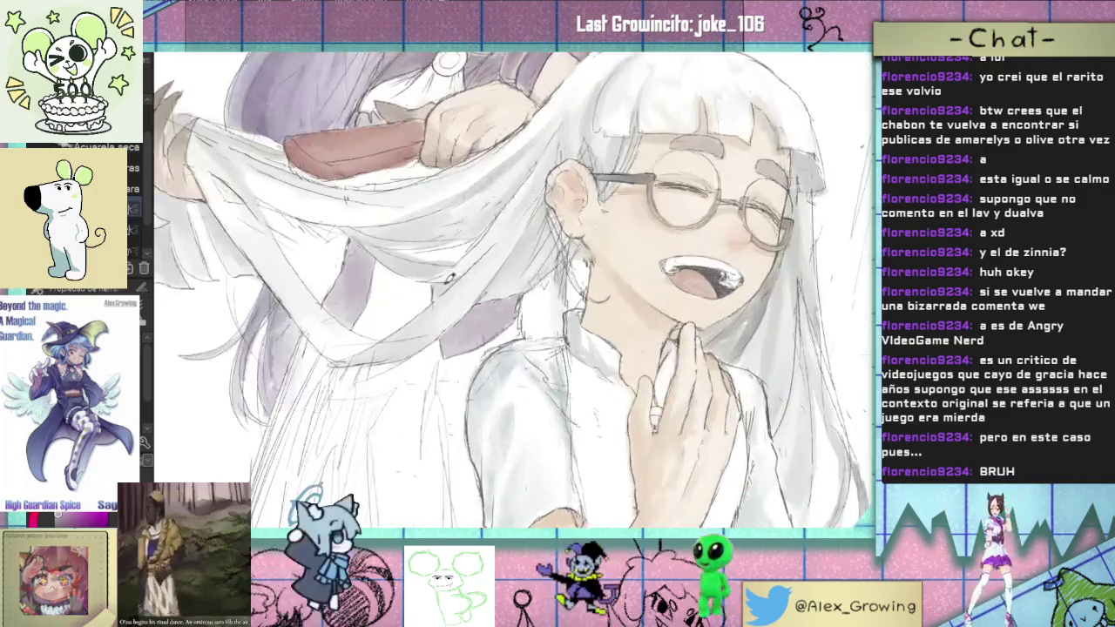
pyautogui.scroll(2, 462, 274)
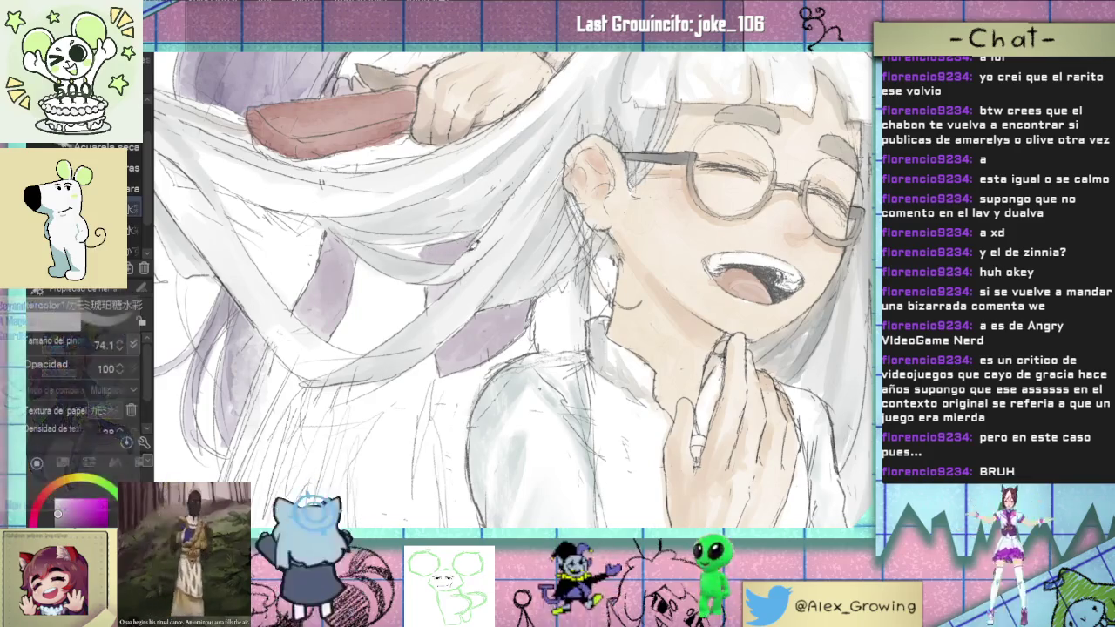
pyautogui.scroll(-2, 435, 284)
pyautogui.scroll(3, 440, 331)
pyautogui.scroll(1, 410, 305)
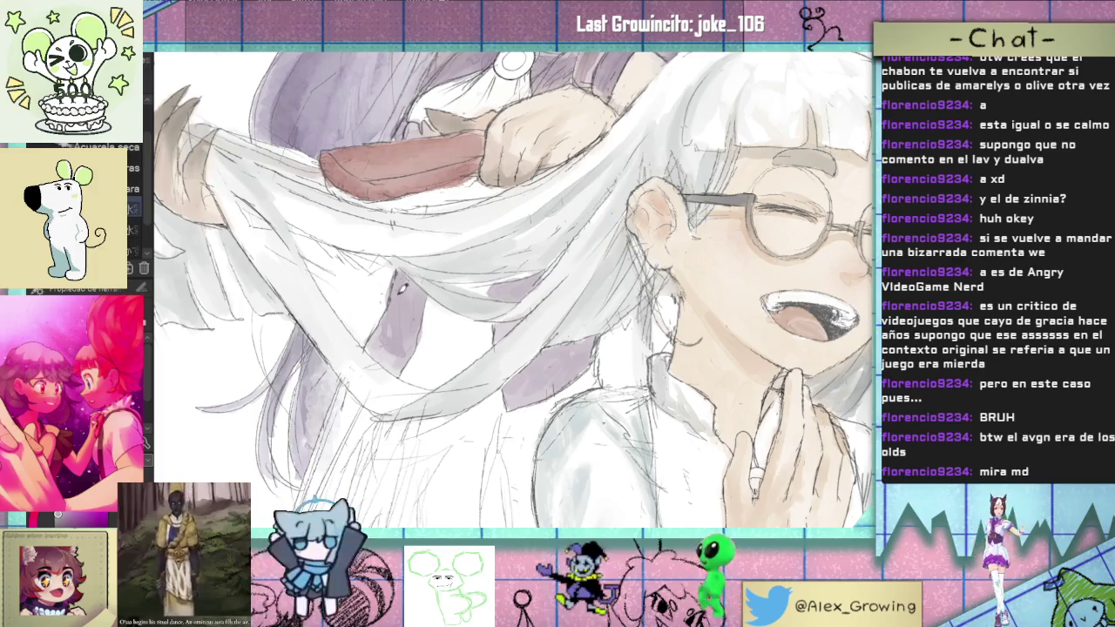
pyautogui.scroll(-3, 406, 300)
pyautogui.scroll(3, 477, 304)
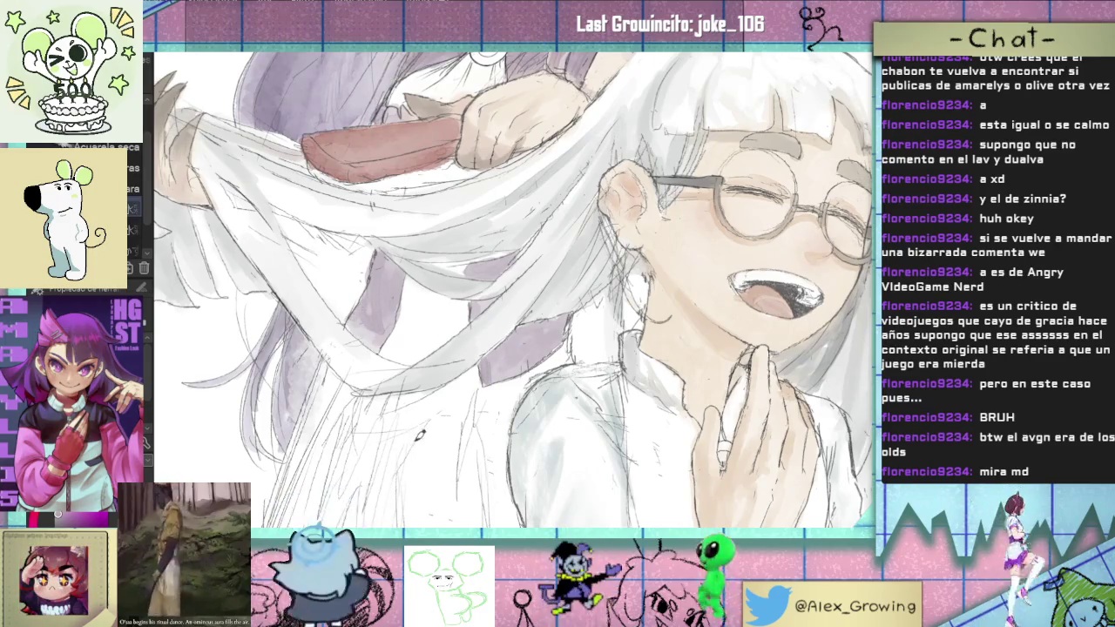
pyautogui.scroll(-3, 419, 434)
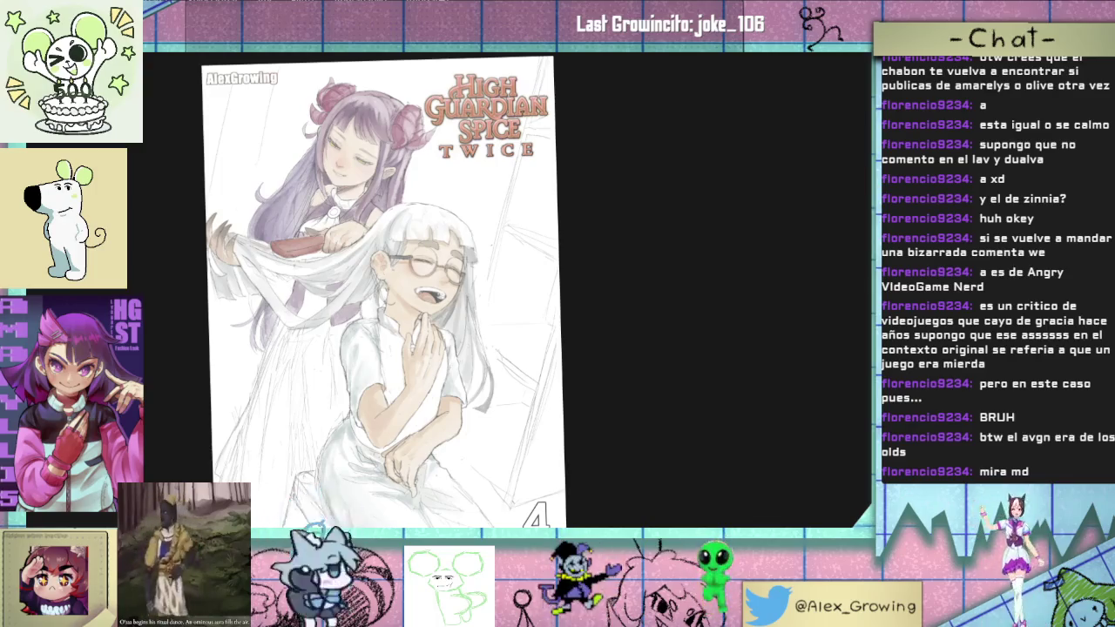
# Step: Restore the brush property panel, pan over the cover, and undo the last shading stroke
pyautogui.press('Tab')
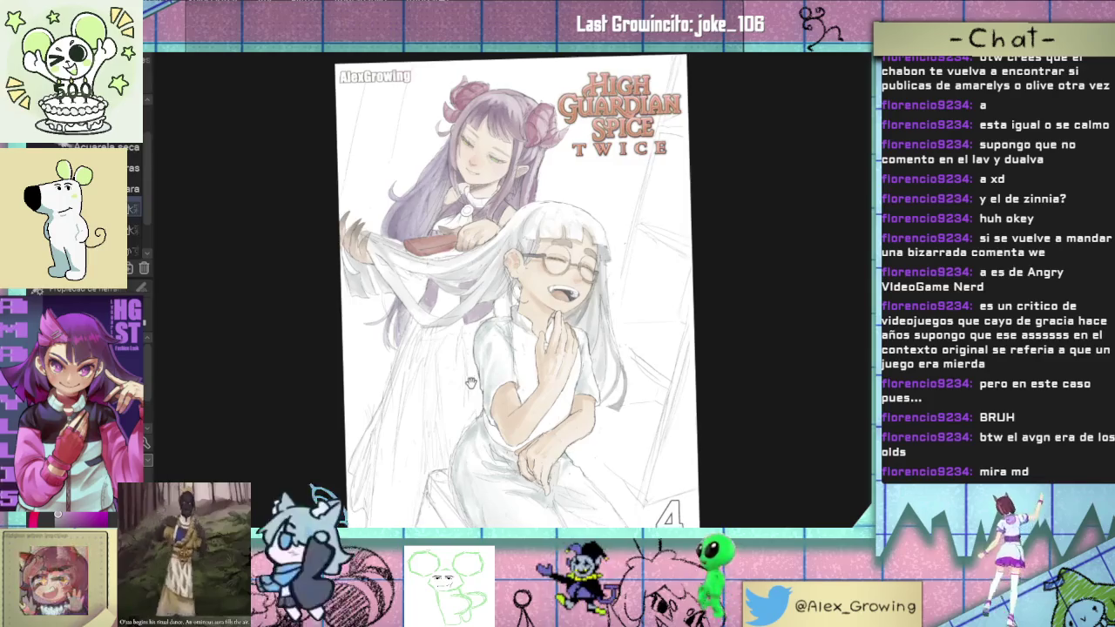
pyautogui.moveTo(458, 380); pyautogui.dragTo(404, 351)
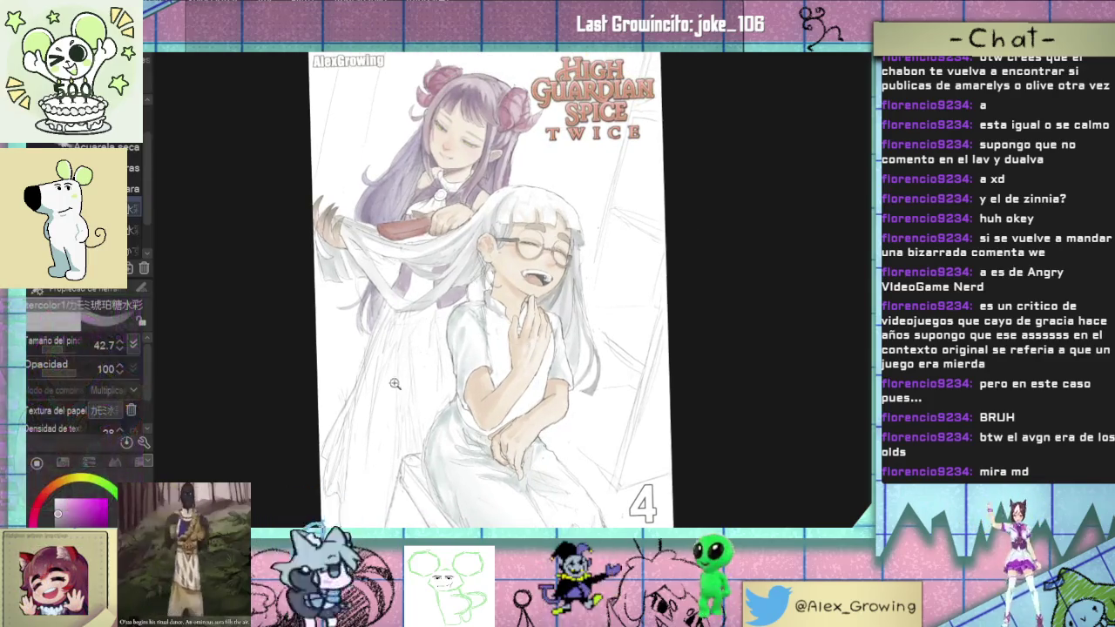
pyautogui.scroll(1, 404, 351)
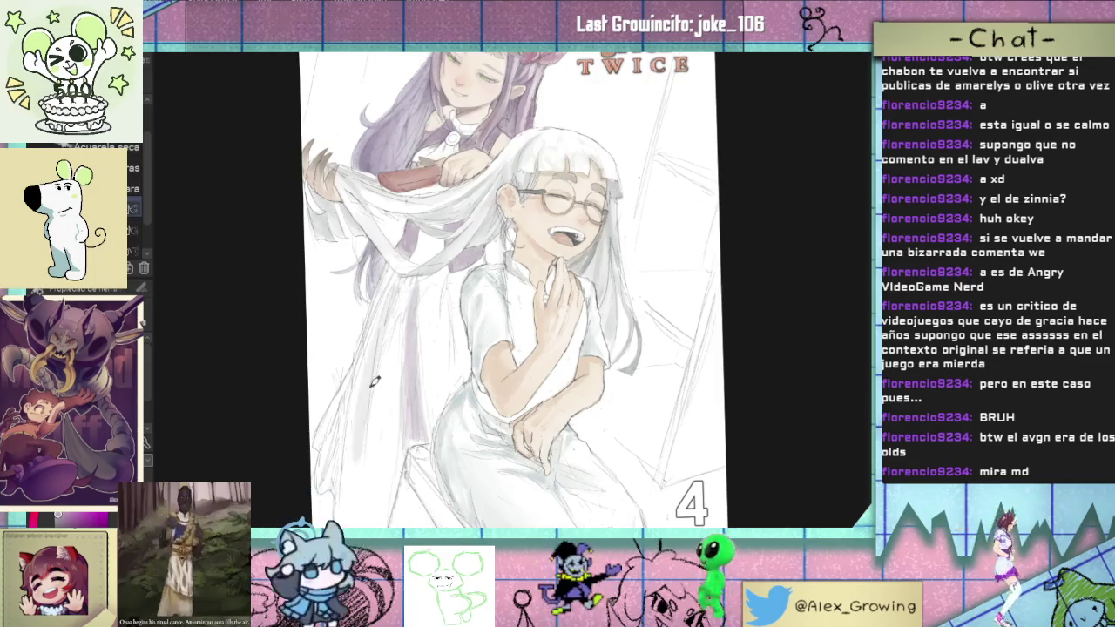
pyautogui.moveTo(394, 303); pyautogui.dragTo(364, 416)
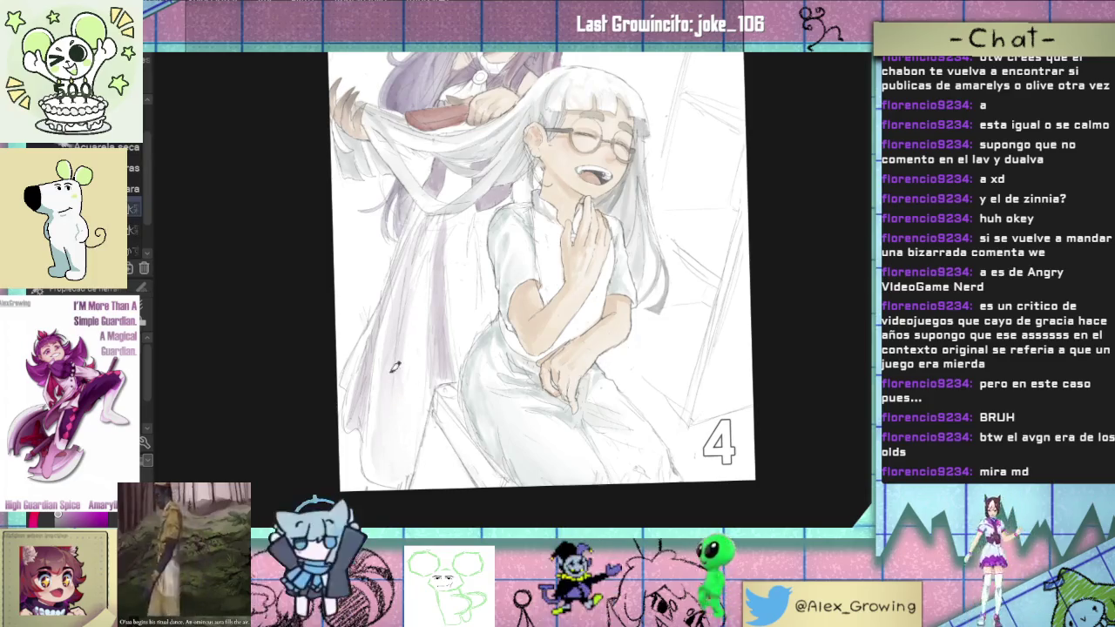
pyautogui.scroll(1, 443, 280)
pyautogui.scroll(1, 457, 348)
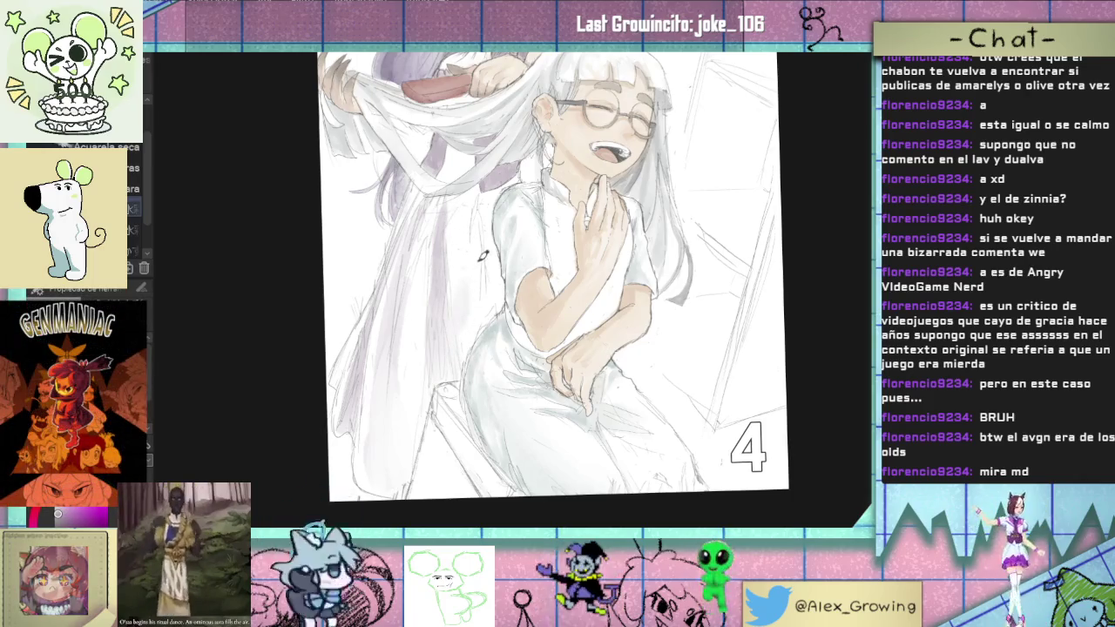
pyautogui.moveTo(471, 241); pyautogui.dragTo(471, 292)
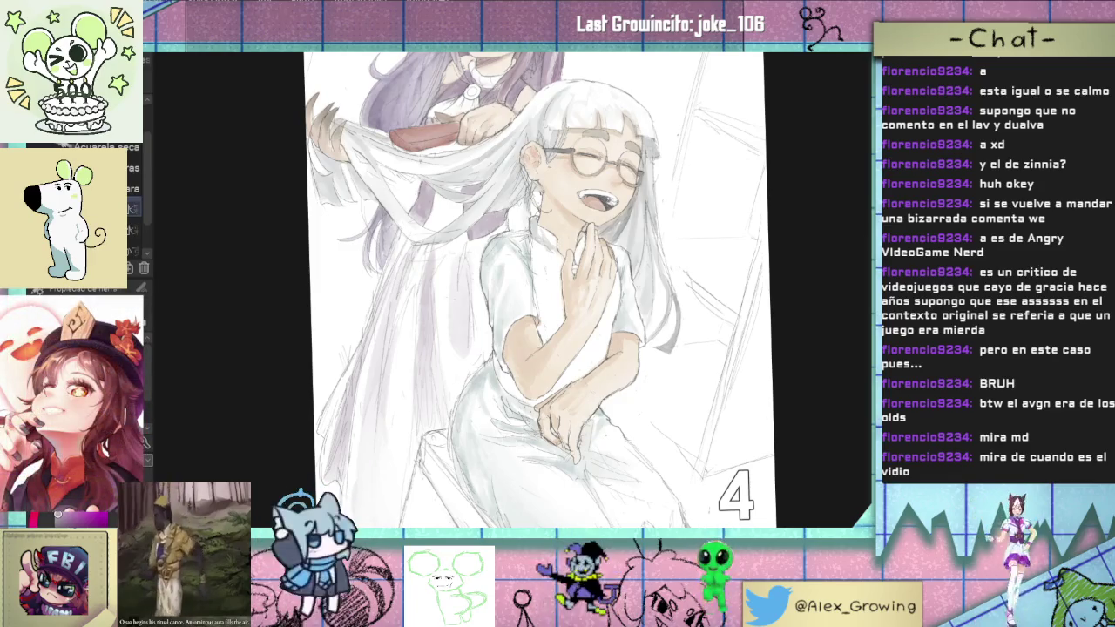
pyautogui.hotkey('ctrl', 'z')
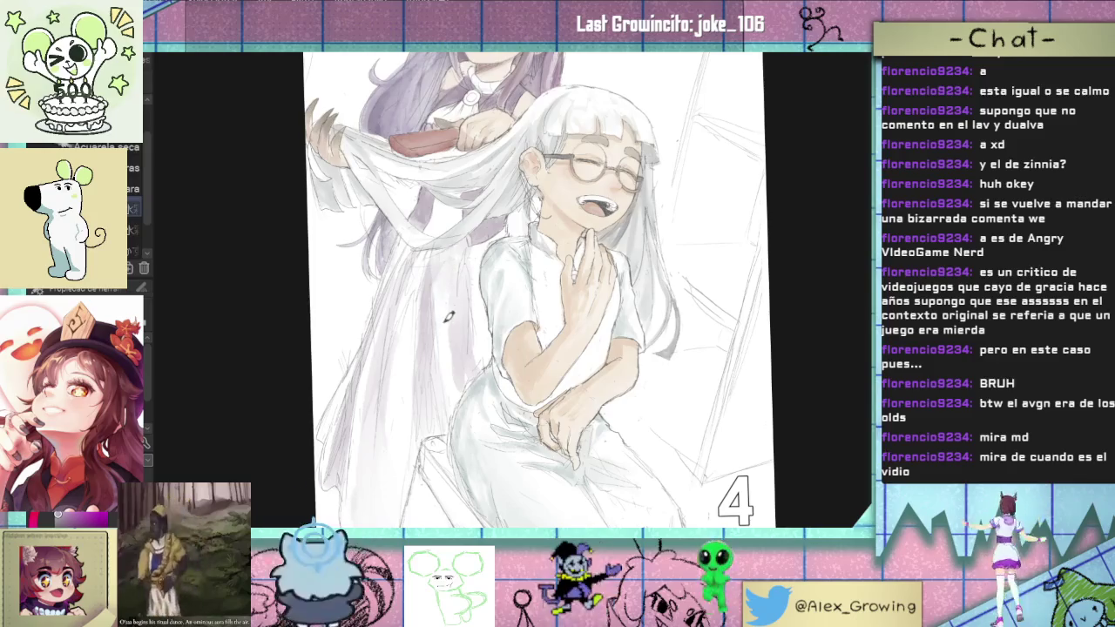
# Step: Switch between fit-to-window and close-up views of the girl's face to review the cover
pyautogui.hotkey('ctrl', '0')
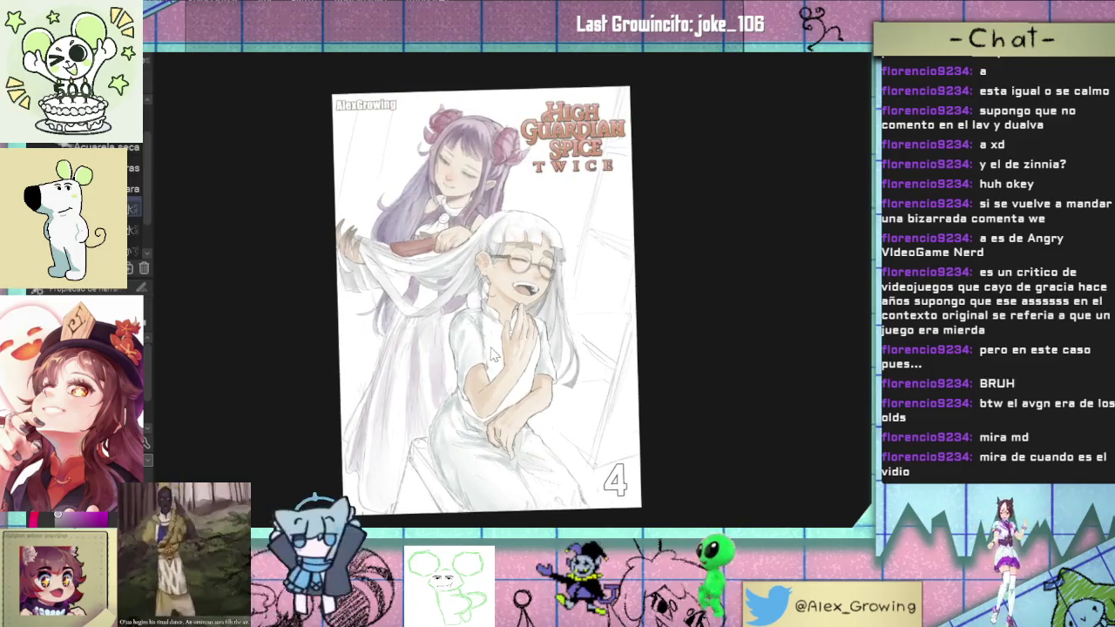
pyautogui.hotkey('ctrl', 'alt', '0')
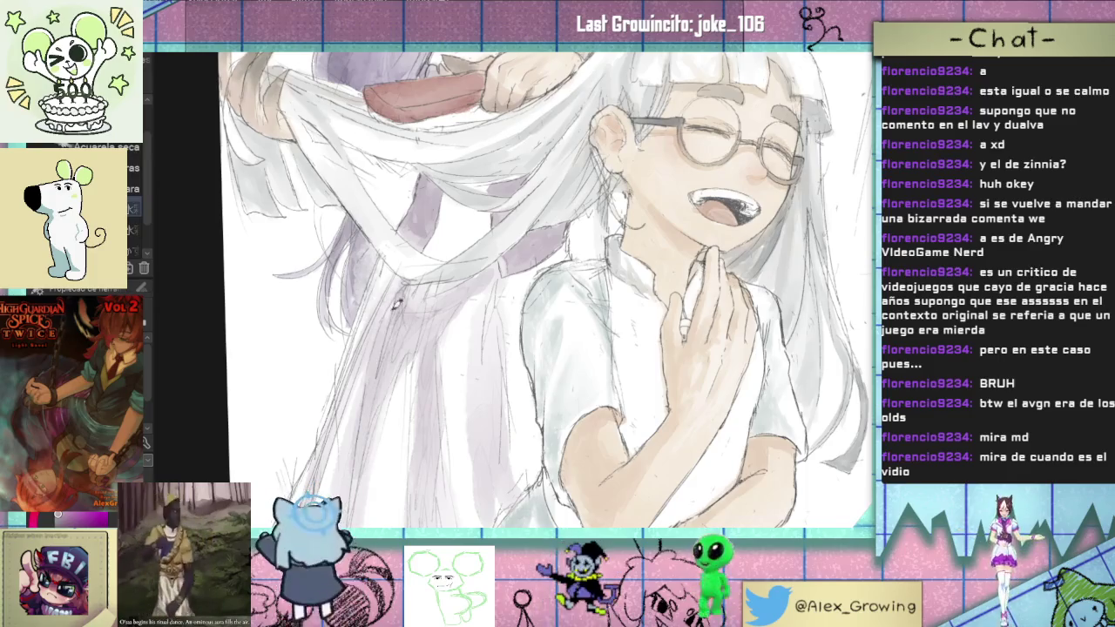
pyautogui.hotkey('ctrl', '0')
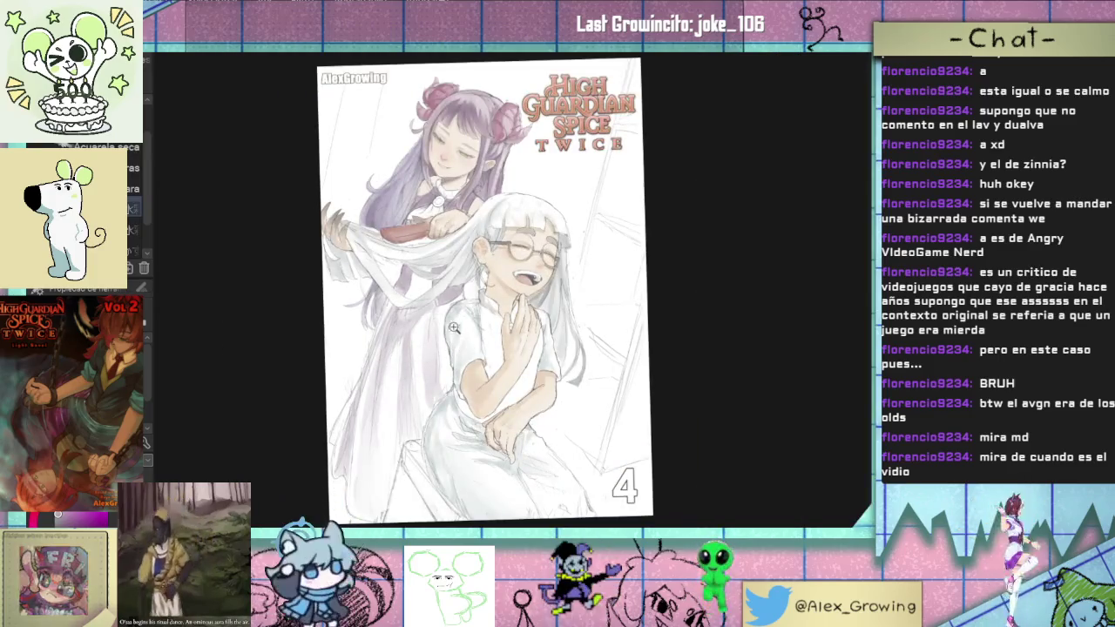
pyautogui.scroll(2, 378, 323)
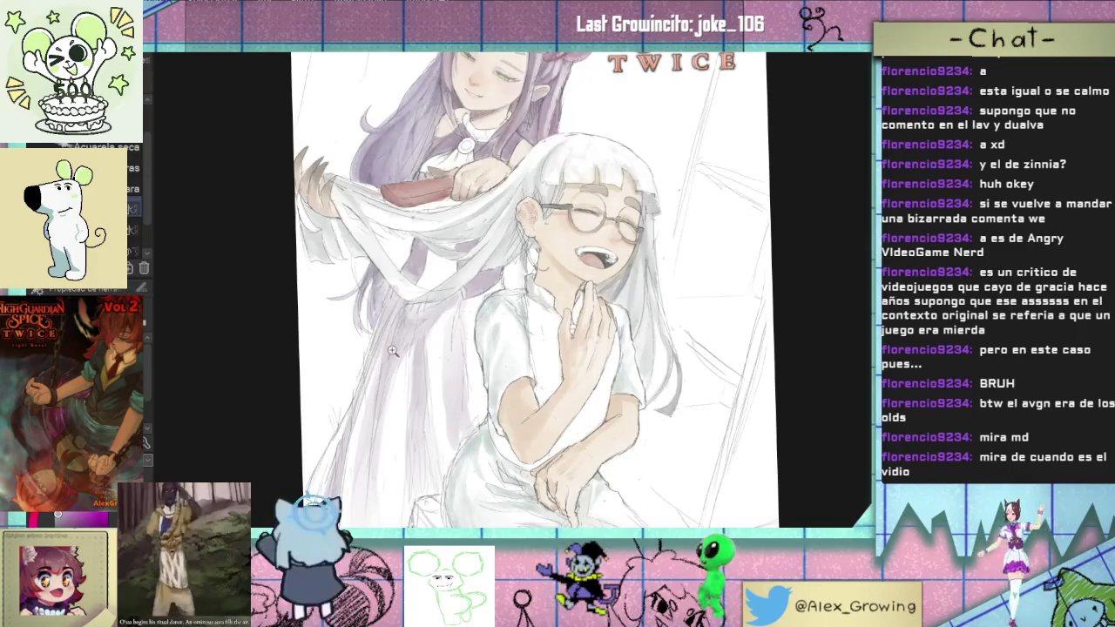
pyautogui.scroll(2, 393, 350)
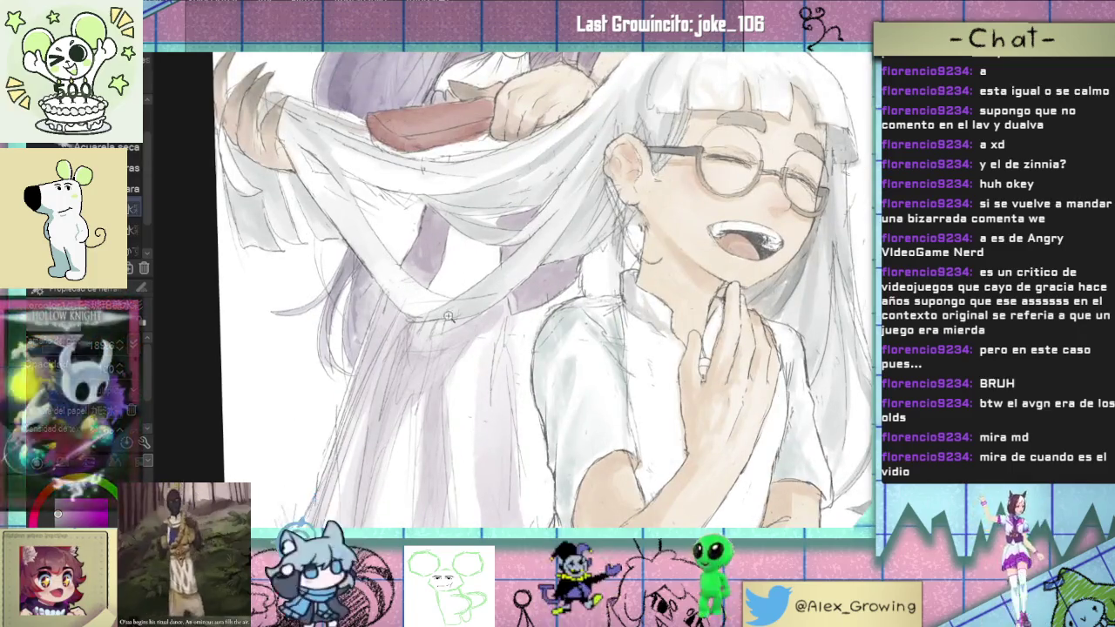
pyautogui.scroll(-3, 448, 318)
pyautogui.scroll(-2, 427, 319)
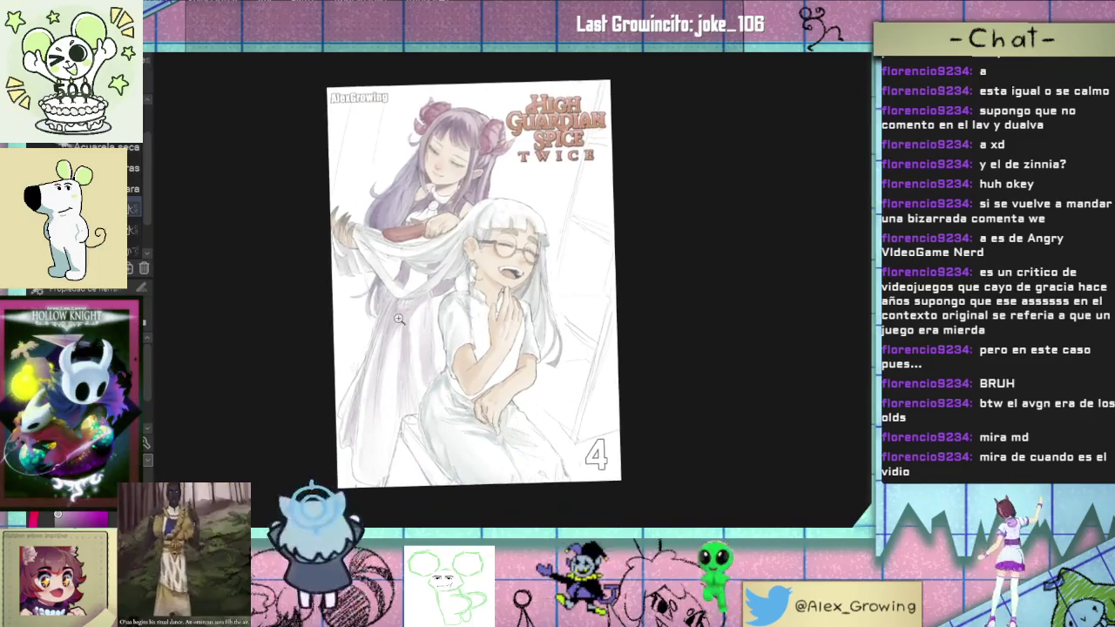
pyautogui.scroll(3, 398, 319)
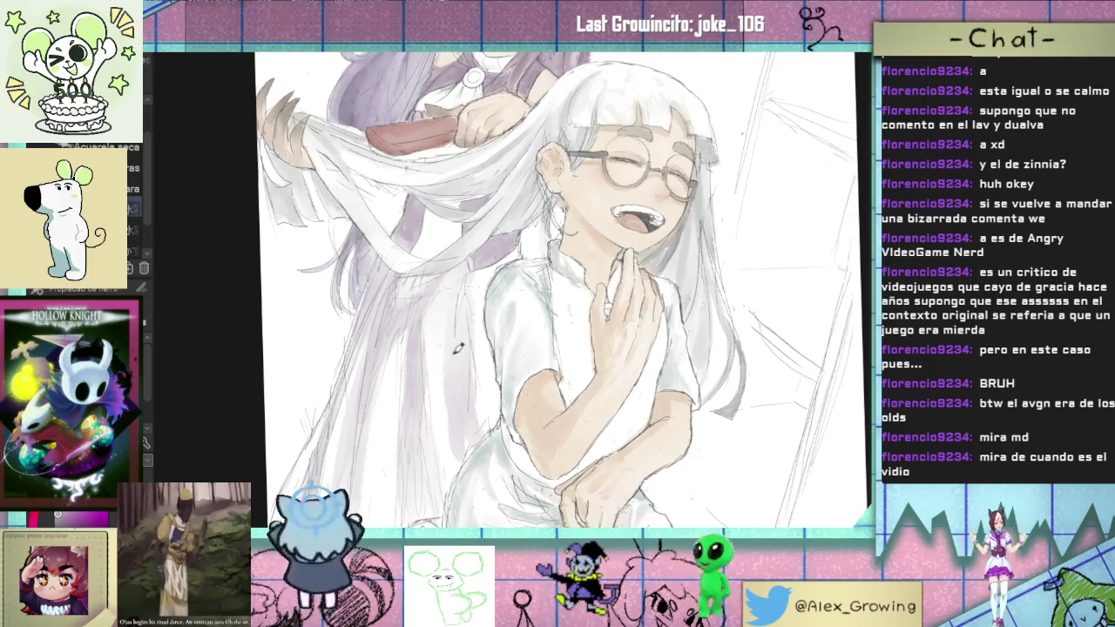
pyautogui.scroll(-4, 455, 392)
pyautogui.scroll(2, 449, 396)
pyautogui.scroll(-2, 442, 399)
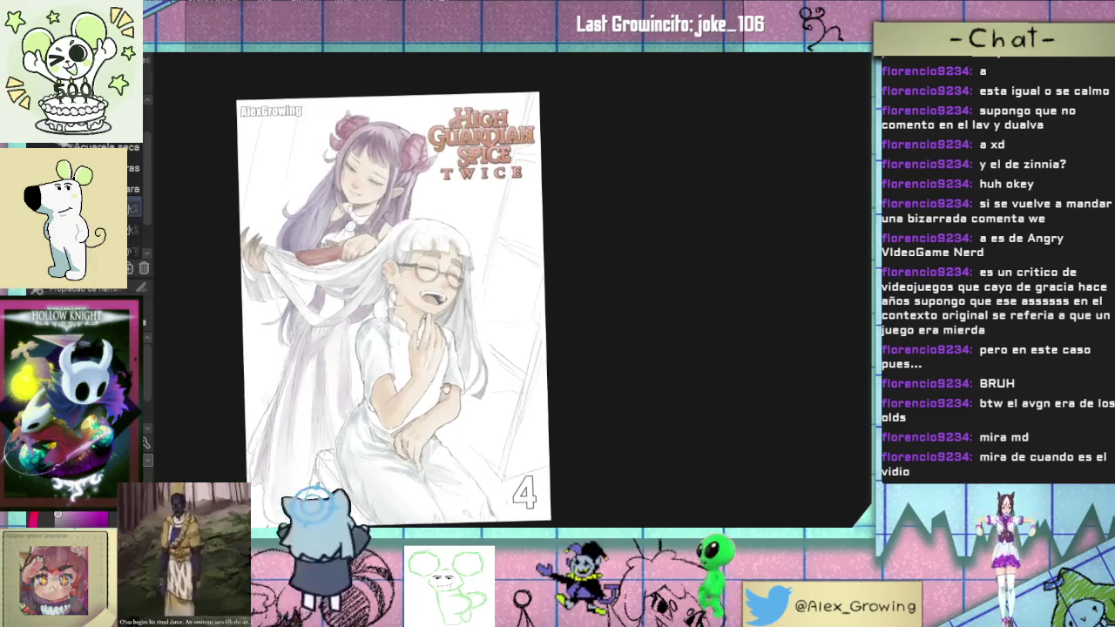
pyautogui.scroll(3, 442, 399)
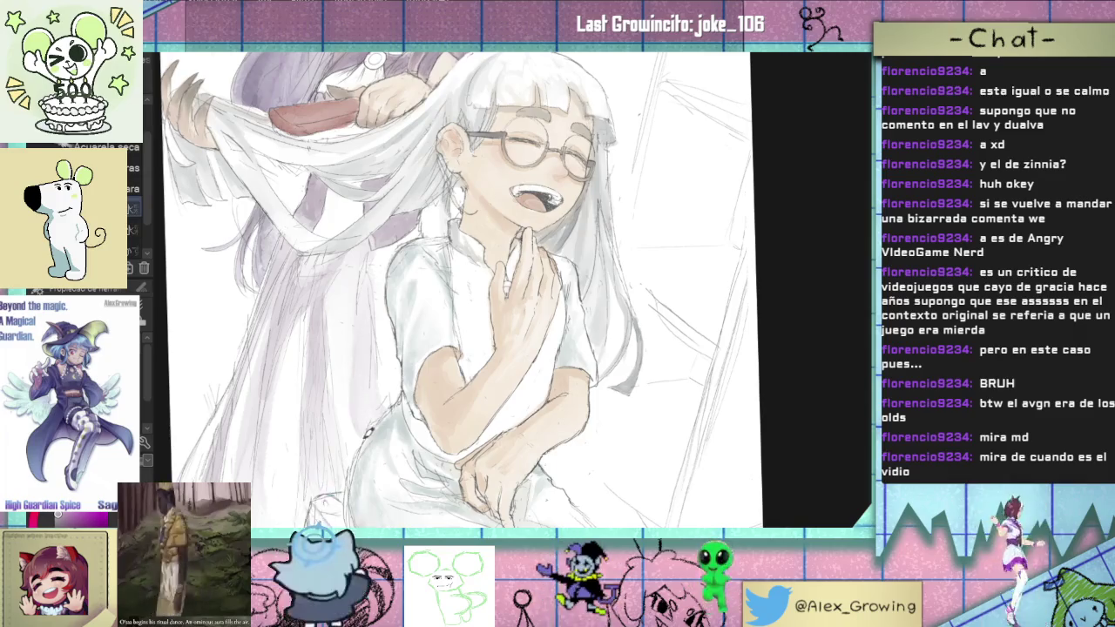
pyautogui.moveTo(364, 426); pyautogui.dragTo(375, 398)
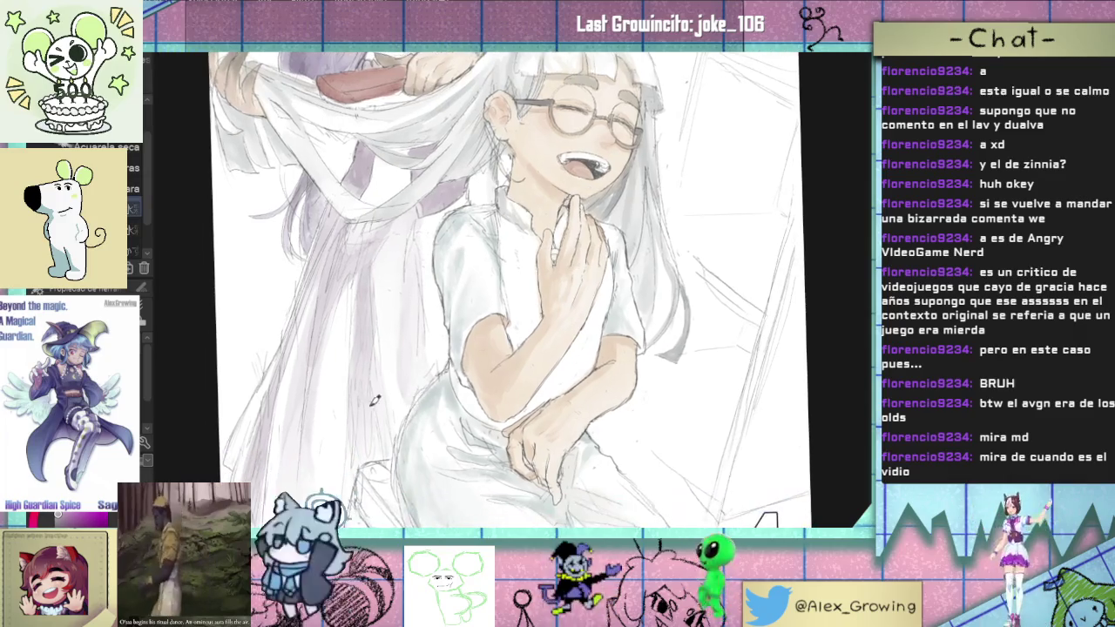
pyautogui.scroll(-2, 367, 395)
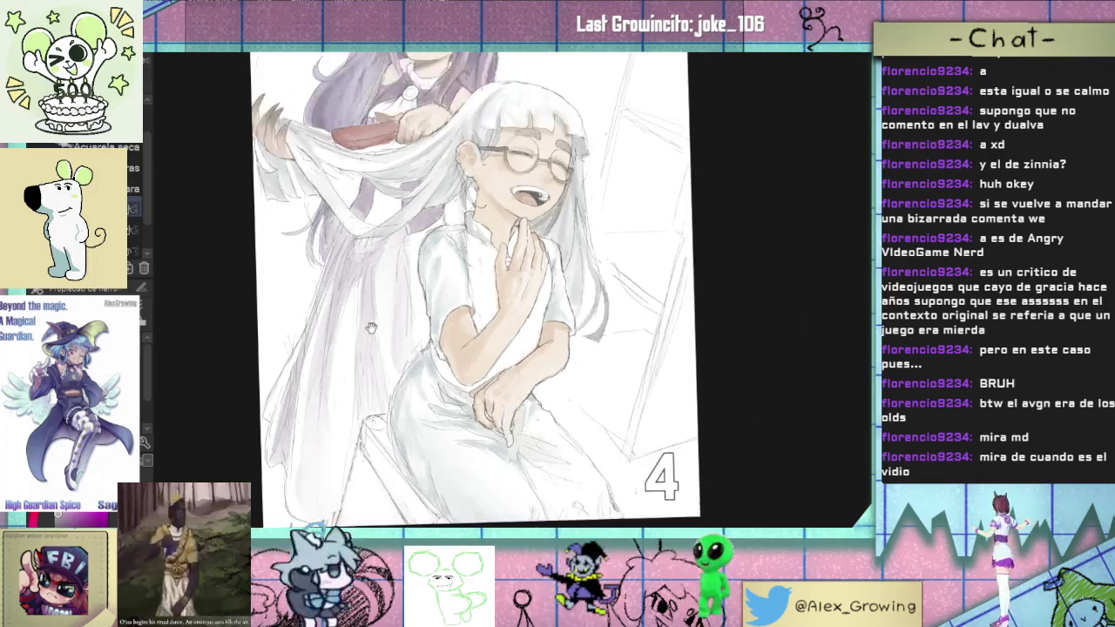
pyautogui.scroll(-3, 368, 410)
pyautogui.scroll(3, 374, 261)
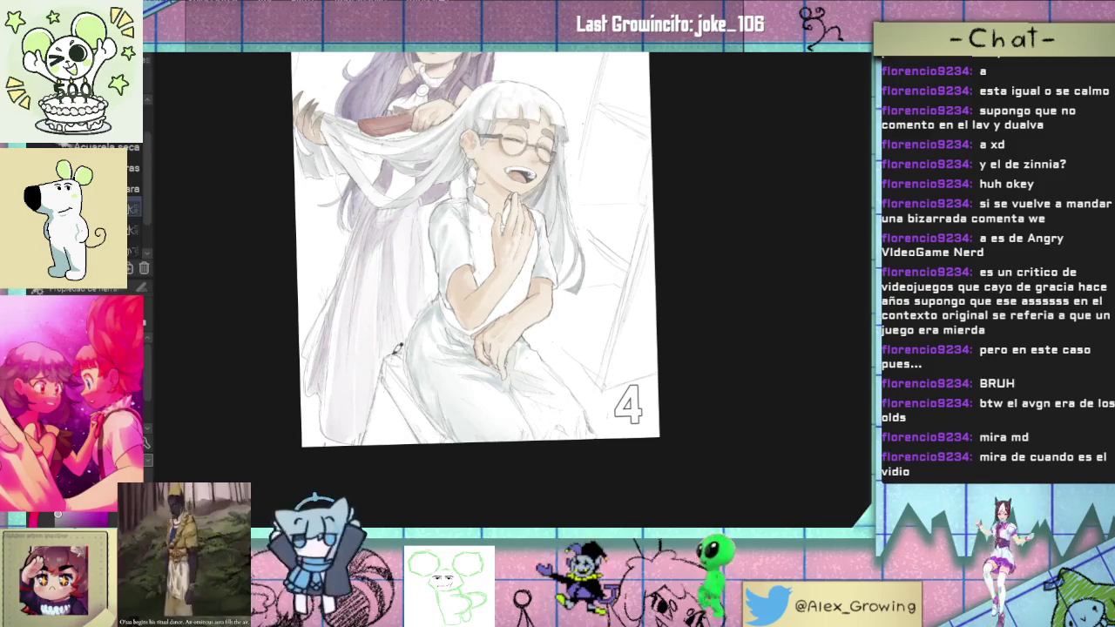
pyautogui.hotkey('ctrl', '0')
pyautogui.scroll(2, 410, 362)
pyautogui.scroll(2, 414, 365)
pyautogui.scroll(2, 416, 371)
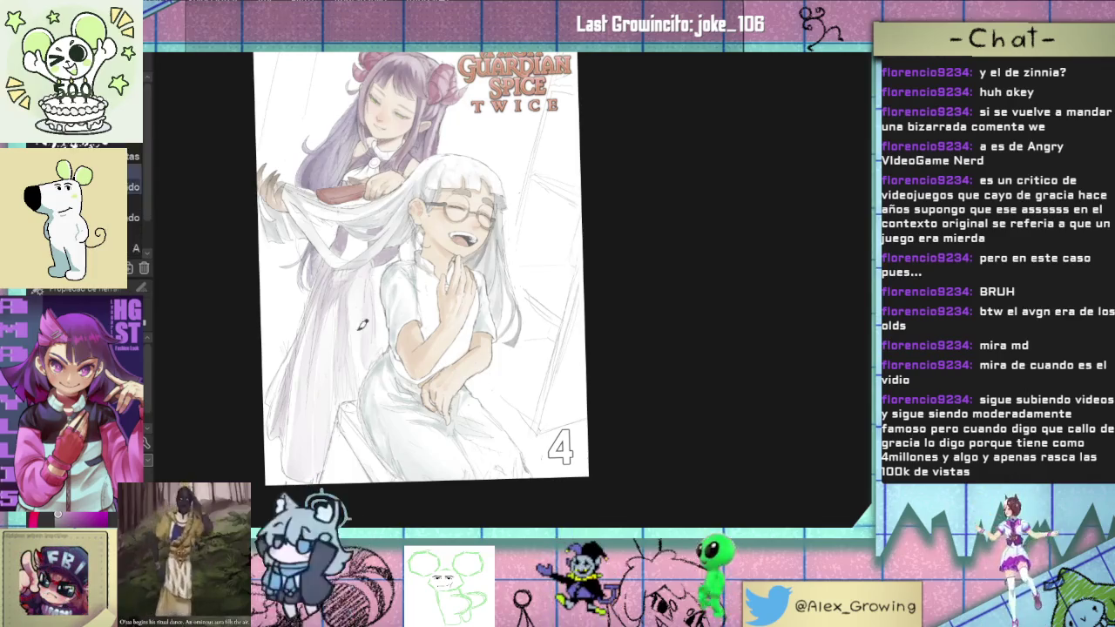
pyautogui.scroll(1, 349, 243)
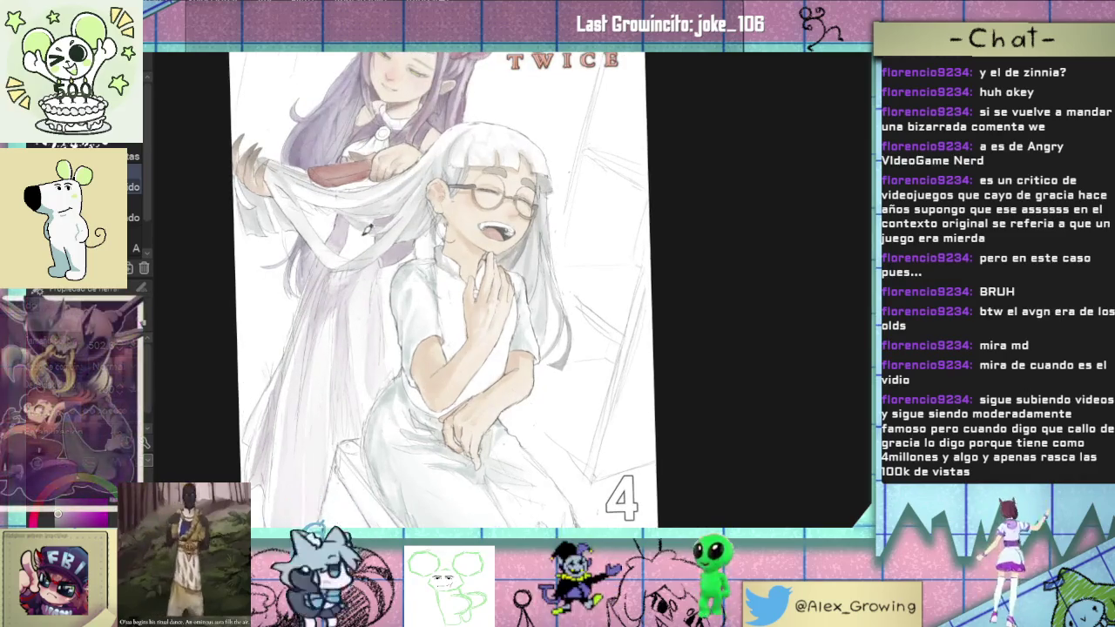
pyautogui.moveTo(345, 304); pyautogui.dragTo(346, 414)
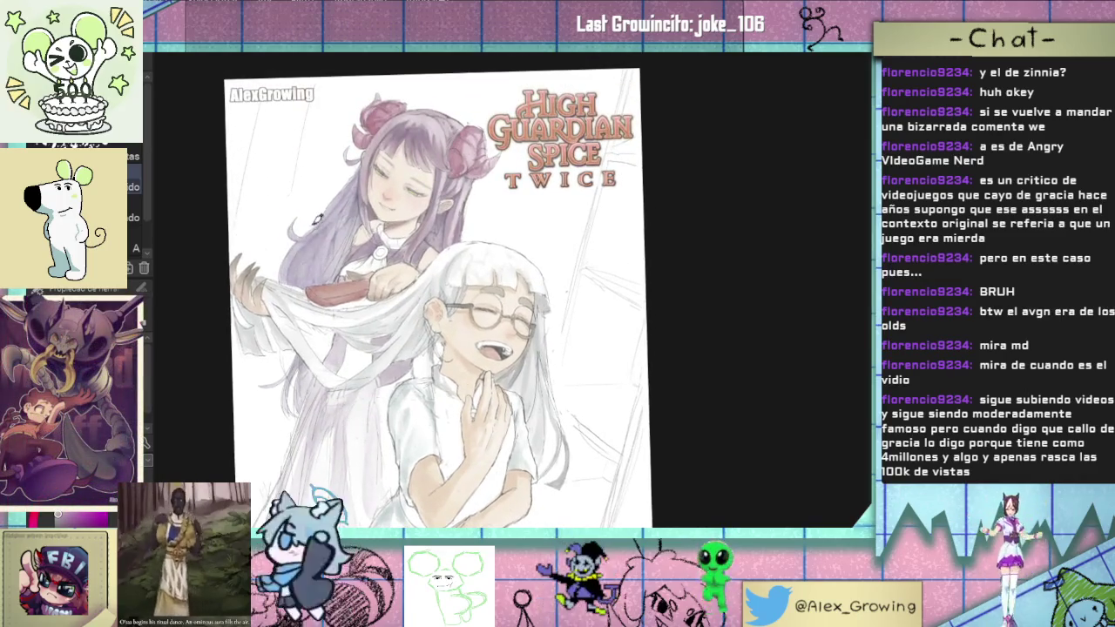
pyautogui.moveTo(416, 204); pyautogui.dragTo(384, 248)
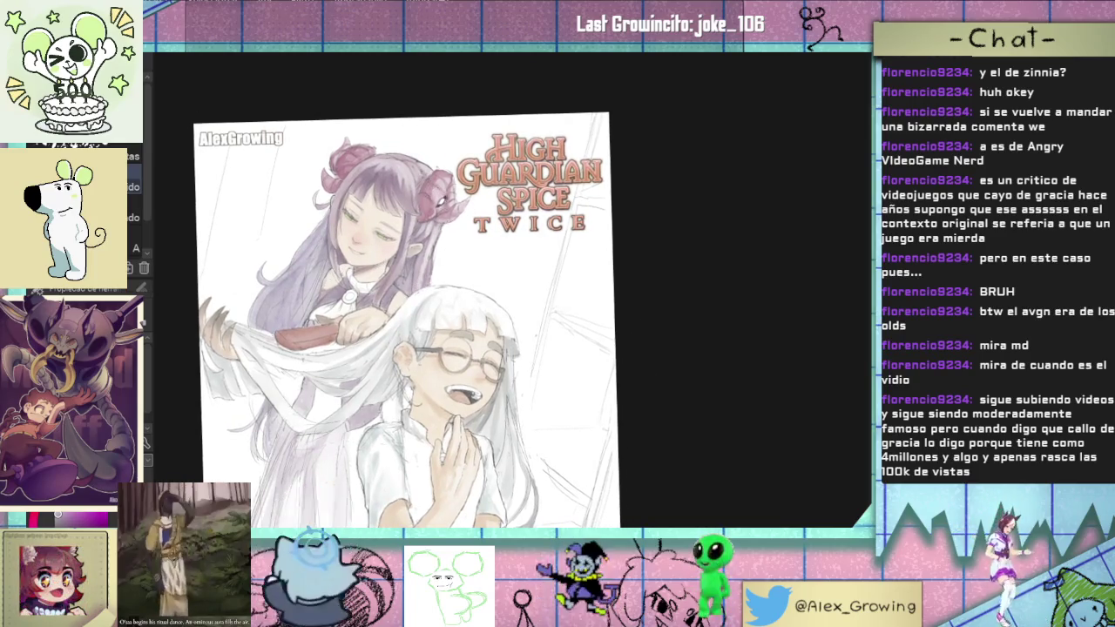
pyautogui.scroll(-3, 435, 280)
pyautogui.scroll(2, 434, 280)
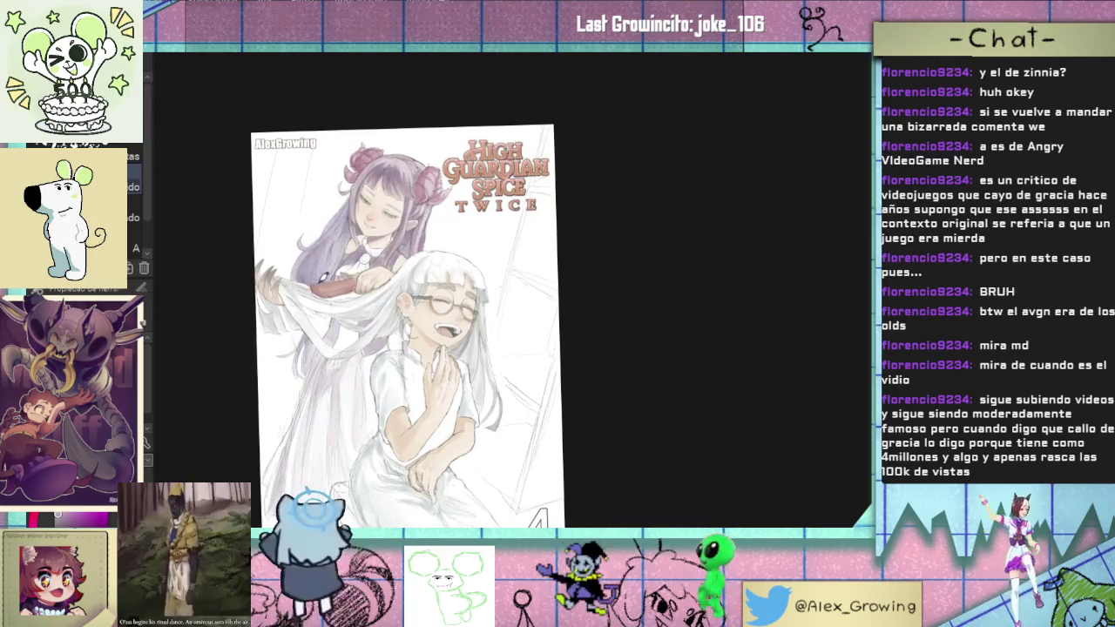
pyautogui.scroll(1, 320, 277)
pyautogui.scroll(1, 320, 277)
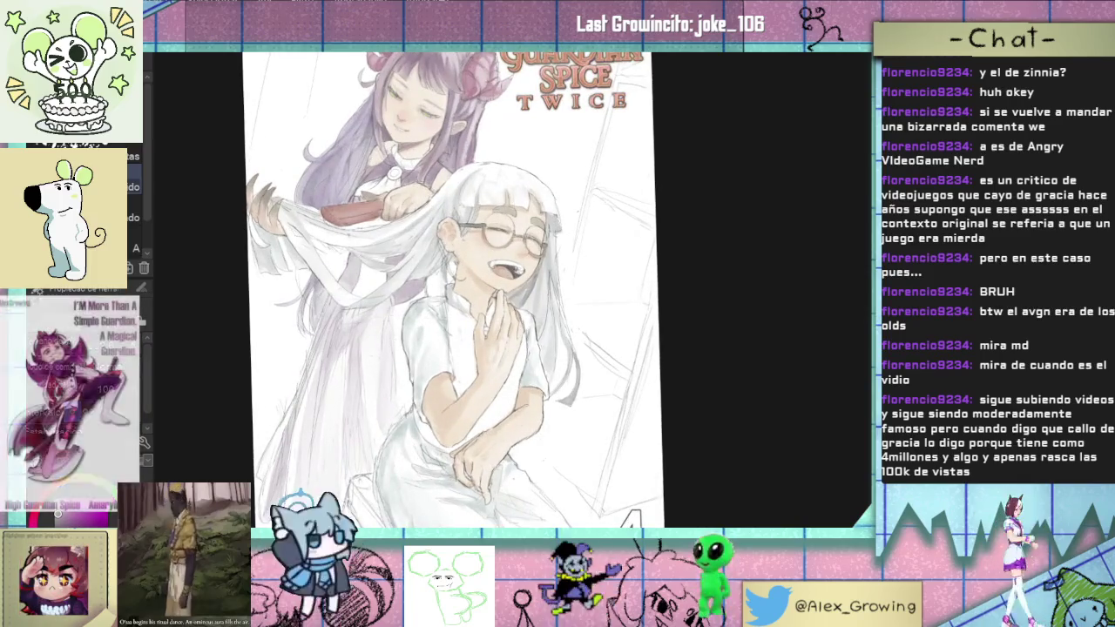
pyautogui.moveTo(404, 393)
pyautogui.mouseDown()
pyautogui.moveTo(404, 270)
pyautogui.moveTo(278, 427)
pyautogui.mouseUp()
pyautogui.scroll(-1, 465, 305)
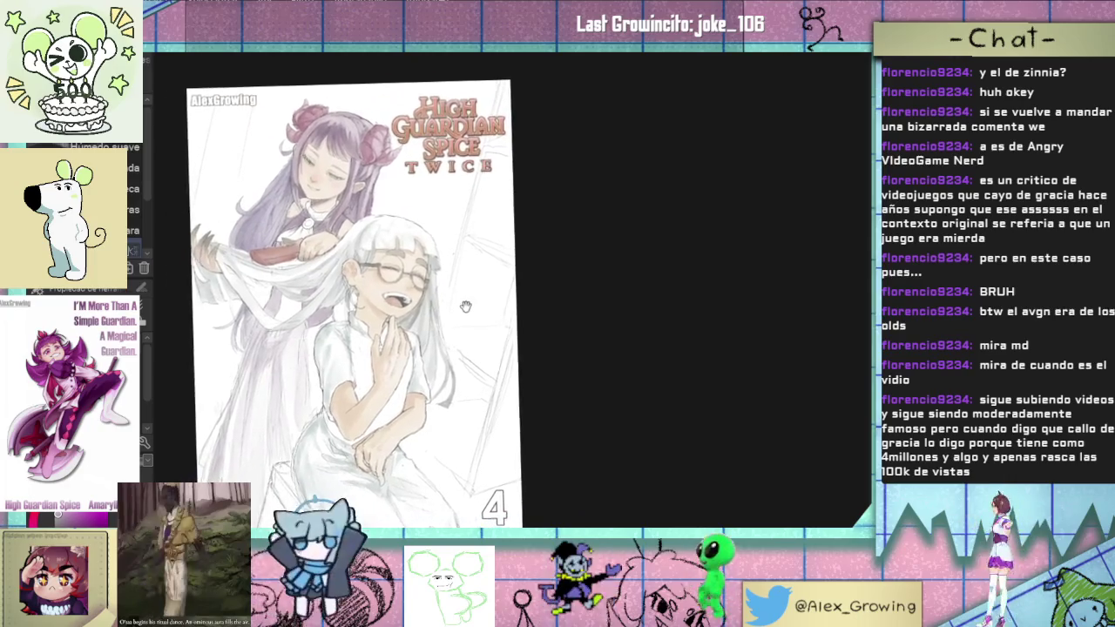
pyautogui.moveTo(465, 306); pyautogui.dragTo(430, 310)
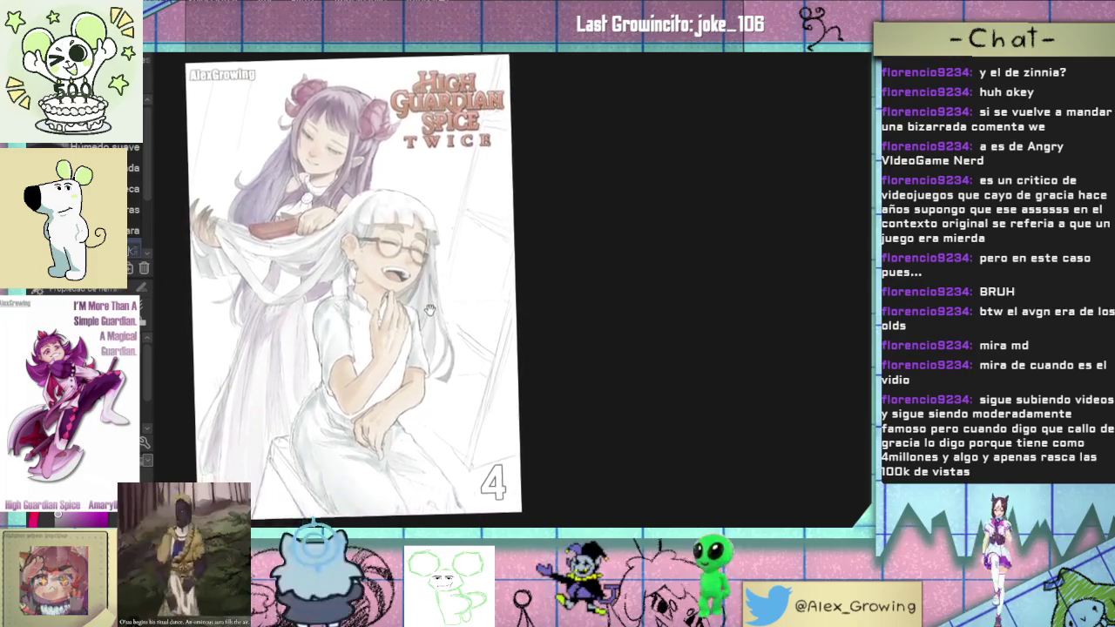
pyautogui.scroll(2, 430, 310)
pyautogui.click(357, 346)
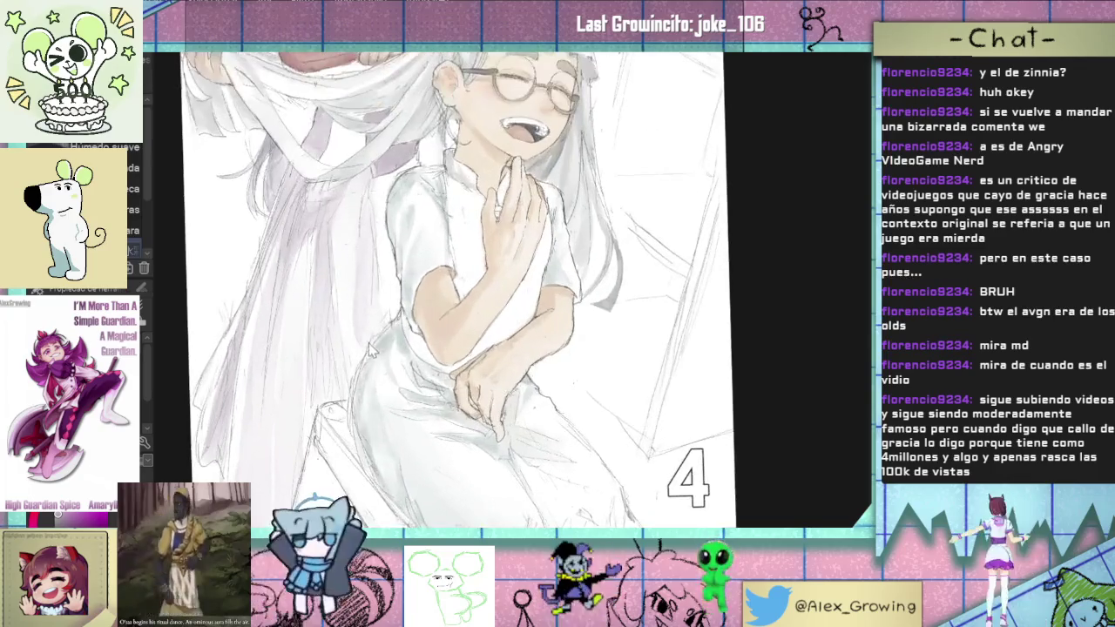
pyautogui.scroll(-2, 380, 267)
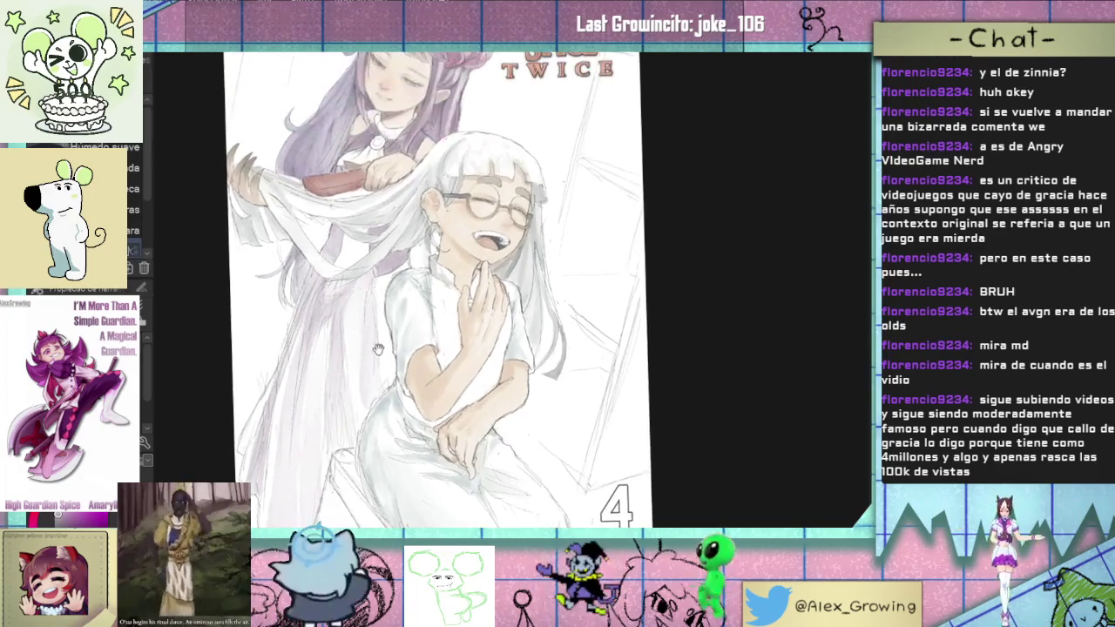
pyautogui.moveTo(366, 354)
pyautogui.mouseDown()
pyautogui.moveTo(387, 266)
pyautogui.moveTo(357, 340)
pyautogui.moveTo(392, 288)
pyautogui.moveTo(392, 226)
pyautogui.moveTo(407, 282)
pyautogui.moveTo(397, 201)
pyautogui.moveTo(373, 296)
pyautogui.moveTo(390, 185)
pyautogui.moveTo(329, 287)
pyautogui.moveTo(361, 261)
pyautogui.moveTo(340, 390)
pyautogui.moveTo(317, 435)
pyautogui.moveTo(287, 419)
pyautogui.moveTo(307, 438)
pyautogui.moveTo(338, 329)
pyautogui.moveTo(292, 413)
pyautogui.moveTo(266, 392)
pyautogui.moveTo(277, 397)
pyautogui.moveTo(299, 296)
pyautogui.mouseUp()
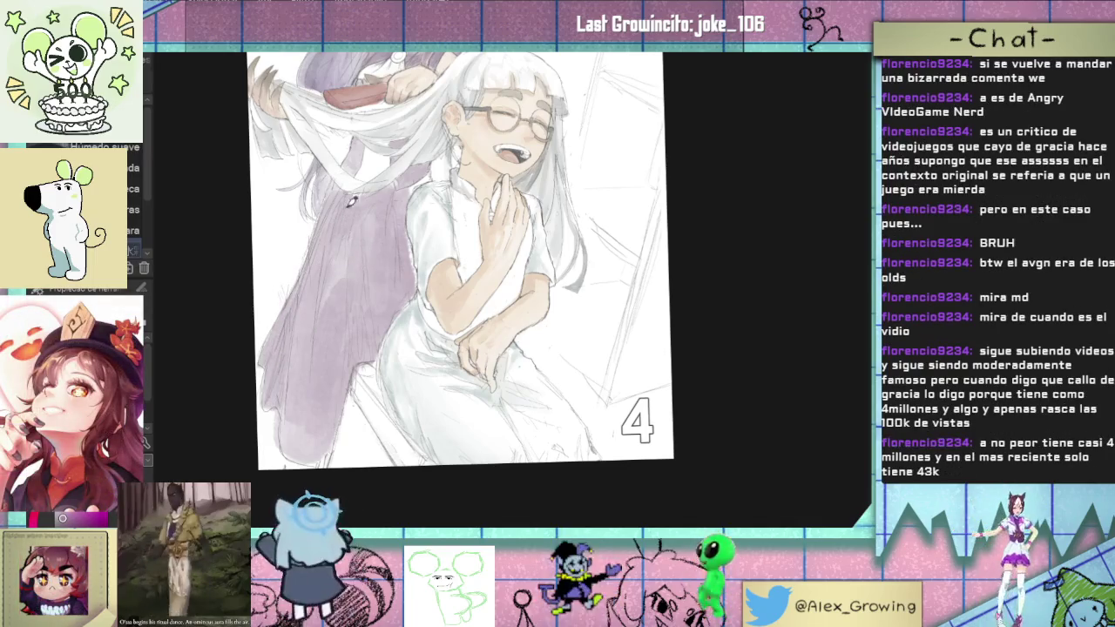
pyautogui.moveTo(328, 251); pyautogui.dragTo(315, 313)
pyautogui.moveTo(346, 239)
pyautogui.mouseDown()
pyautogui.moveTo(349, 279)
pyautogui.moveTo(353, 235)
pyautogui.moveTo(358, 270)
pyautogui.moveTo(352, 207)
pyautogui.moveTo(364, 292)
pyautogui.mouseUp()
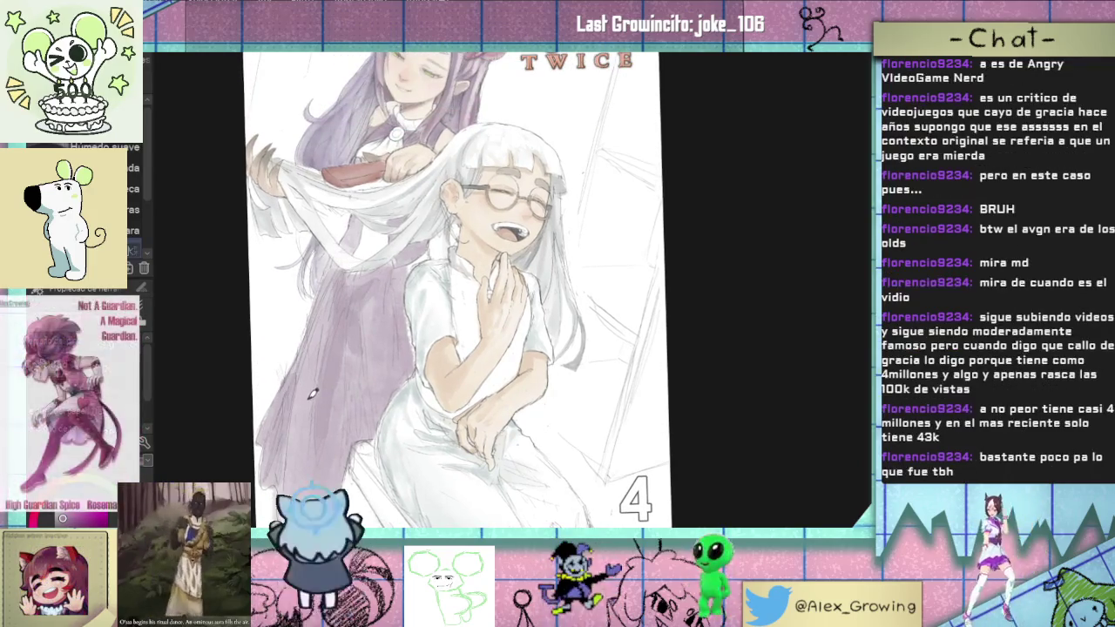
pyautogui.moveTo(310, 401); pyautogui.dragTo(336, 359)
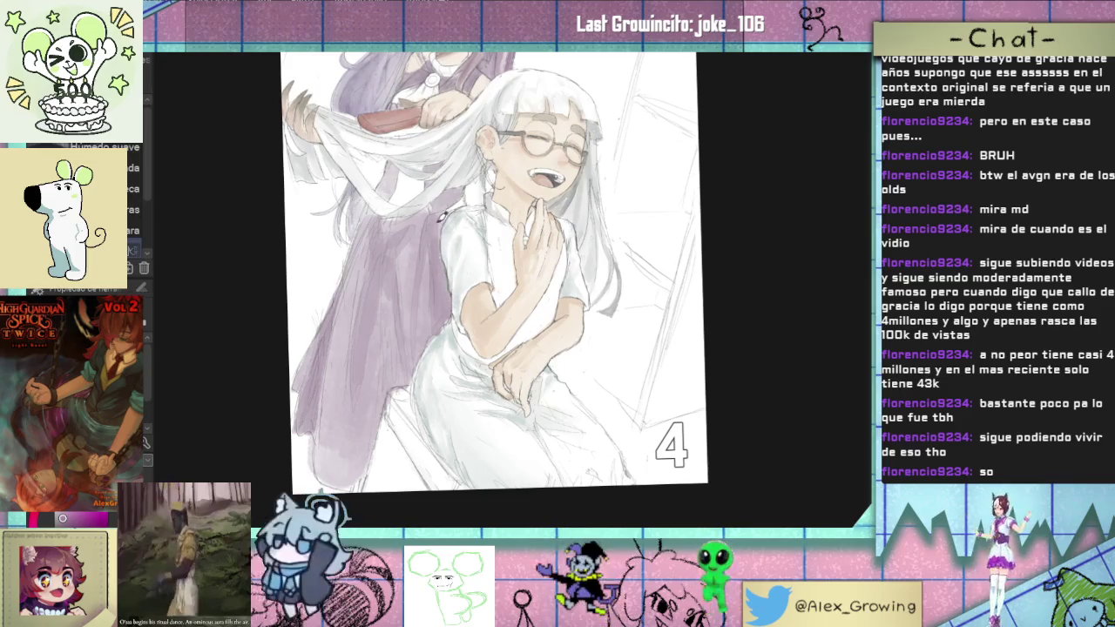
pyautogui.moveTo(422, 210); pyautogui.dragTo(418, 272)
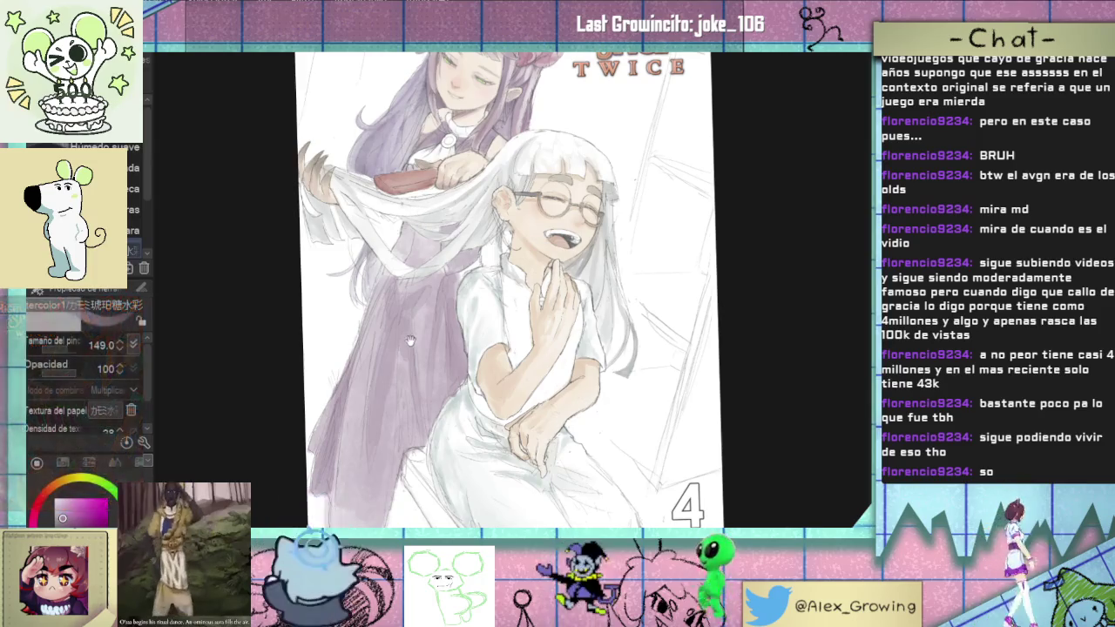
pyautogui.scroll(-2, 414, 252)
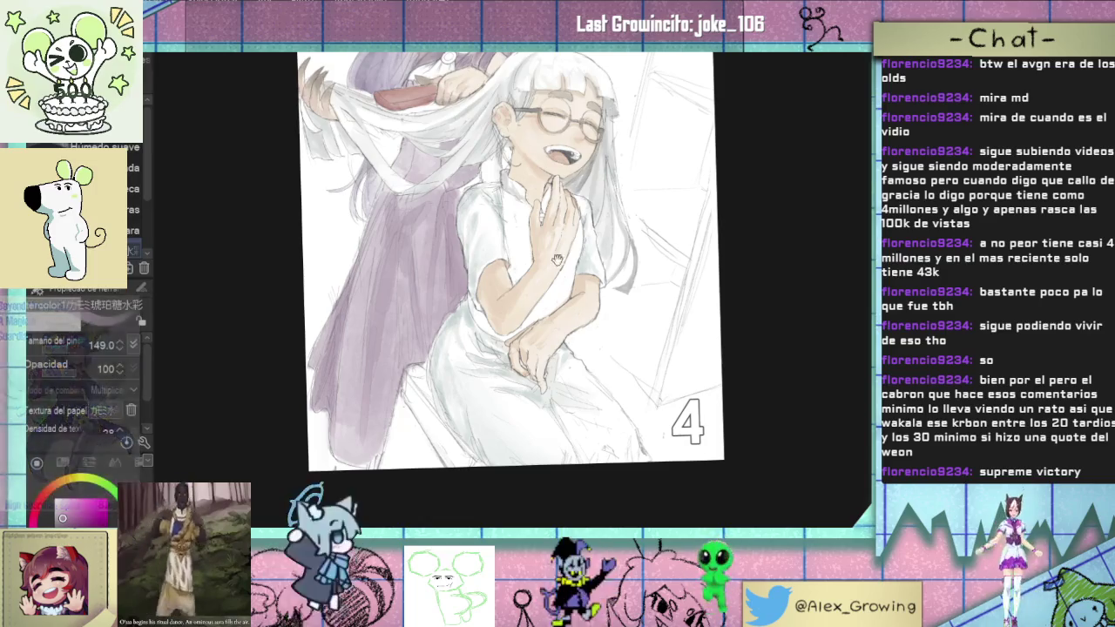
pyautogui.scroll(3, 551, 359)
# Step: Paint purple vest colour over the white shirt beside her hand, with darker purple near the elbow
pyautogui.scroll(3, 551, 358)
pyautogui.moveTo(523, 318)
pyautogui.mouseDown()
pyautogui.moveTo(512, 383)
pyautogui.moveTo(503, 297)
pyautogui.moveTo(528, 355)
pyautogui.moveTo(526, 391)
pyautogui.moveTo(533, 383)
pyautogui.moveTo(516, 376)
pyautogui.moveTo(515, 403)
pyautogui.mouseUp()
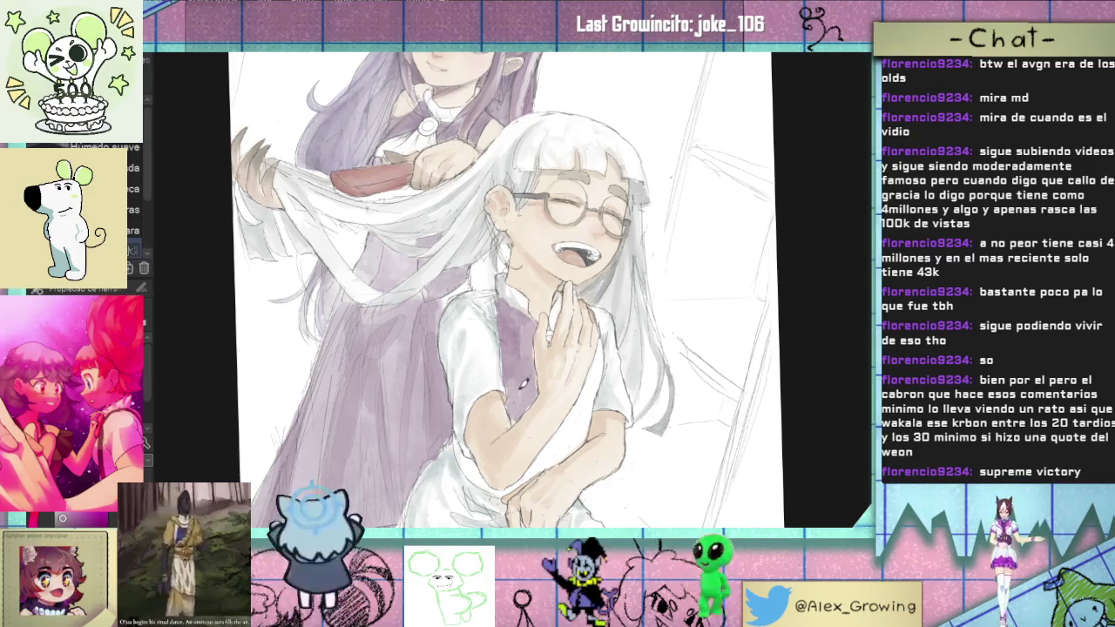
pyautogui.moveTo(533, 374)
pyautogui.mouseDown()
pyautogui.moveTo(519, 406)
pyautogui.moveTo(533, 331)
pyautogui.mouseUp()
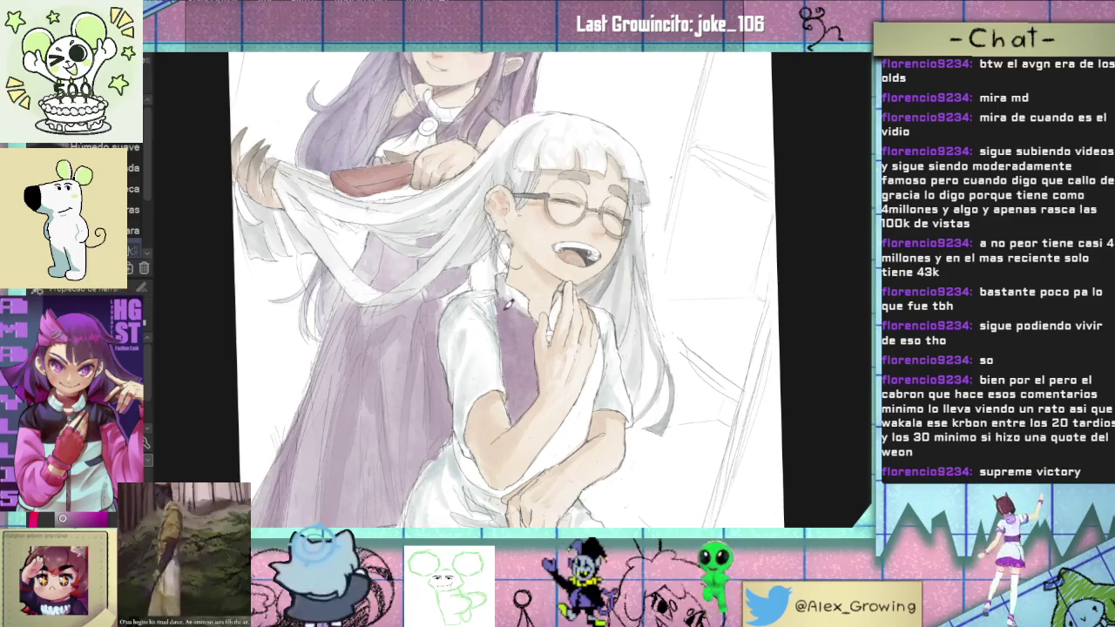
pyautogui.scroll(-3, 512, 330)
pyautogui.scroll(2, 520, 446)
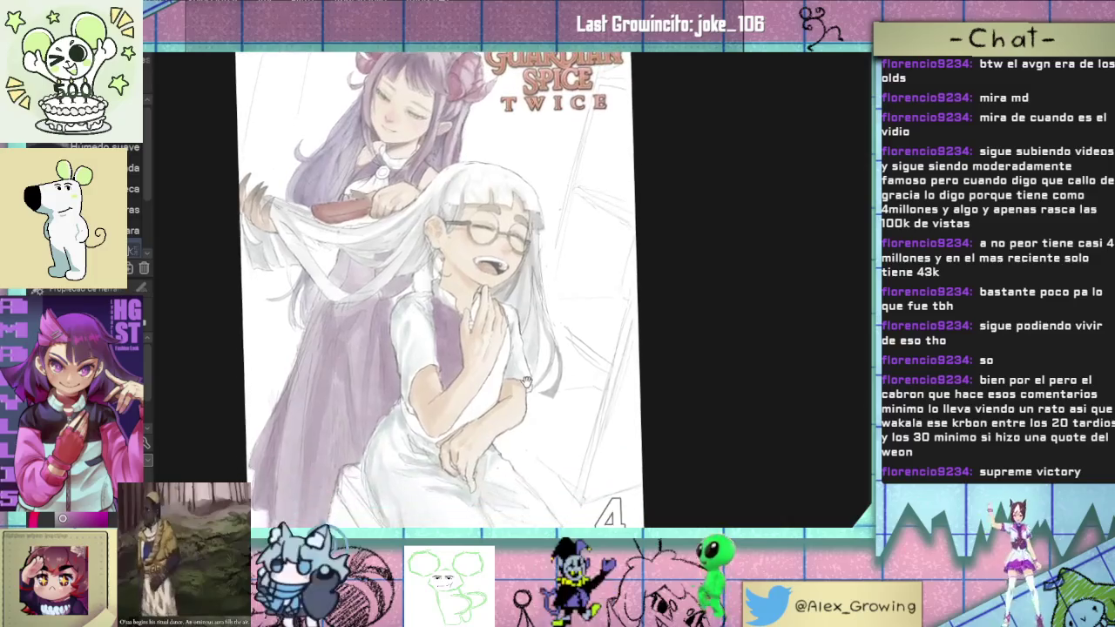
pyautogui.scroll(1, 509, 366)
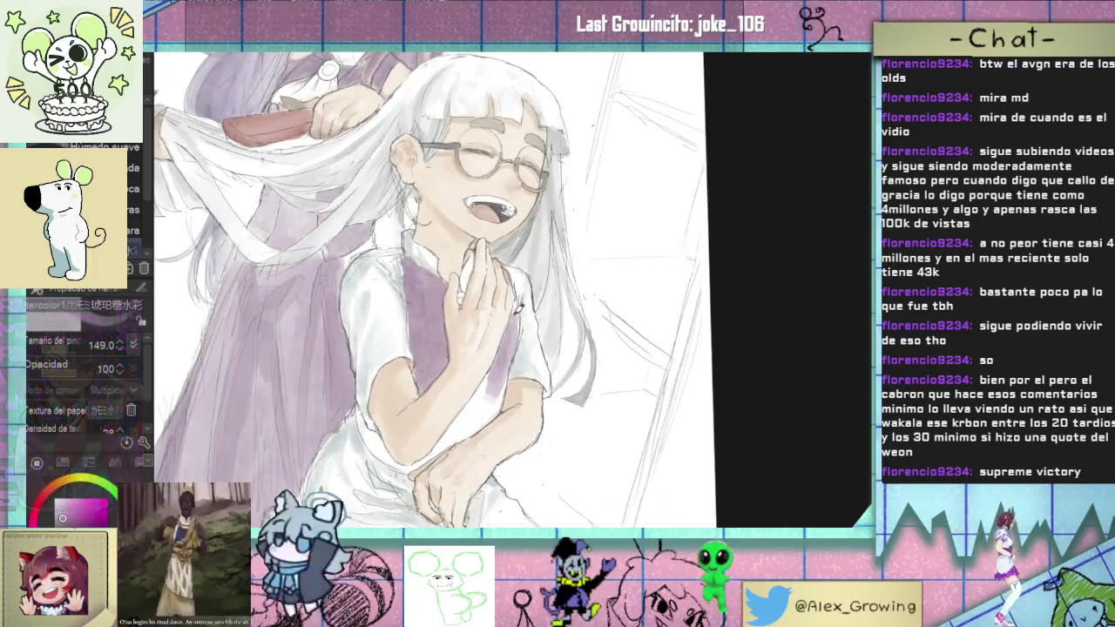
pyautogui.moveTo(484, 394)
pyautogui.mouseDown()
pyautogui.moveTo(479, 403)
pyautogui.moveTo(496, 392)
pyautogui.moveTo(488, 414)
pyautogui.moveTo(439, 446)
pyautogui.mouseUp()
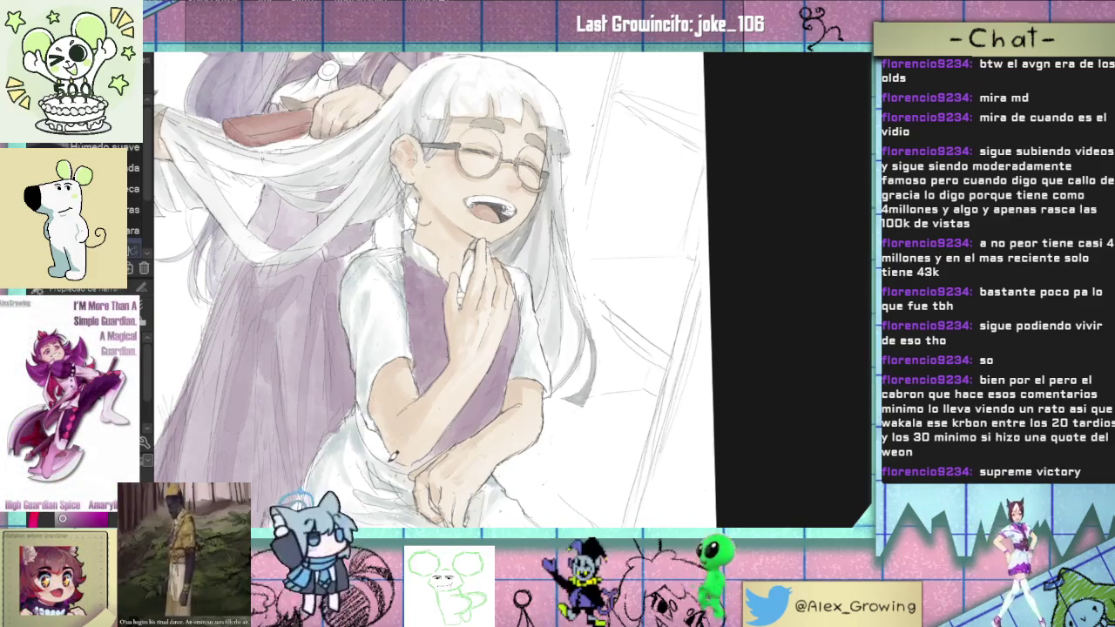
# Step: Rotate and zoom the view to inspect her arms and face, then fit the page
pyautogui.press('Delete')
pyautogui.scroll(5, 392, 455)
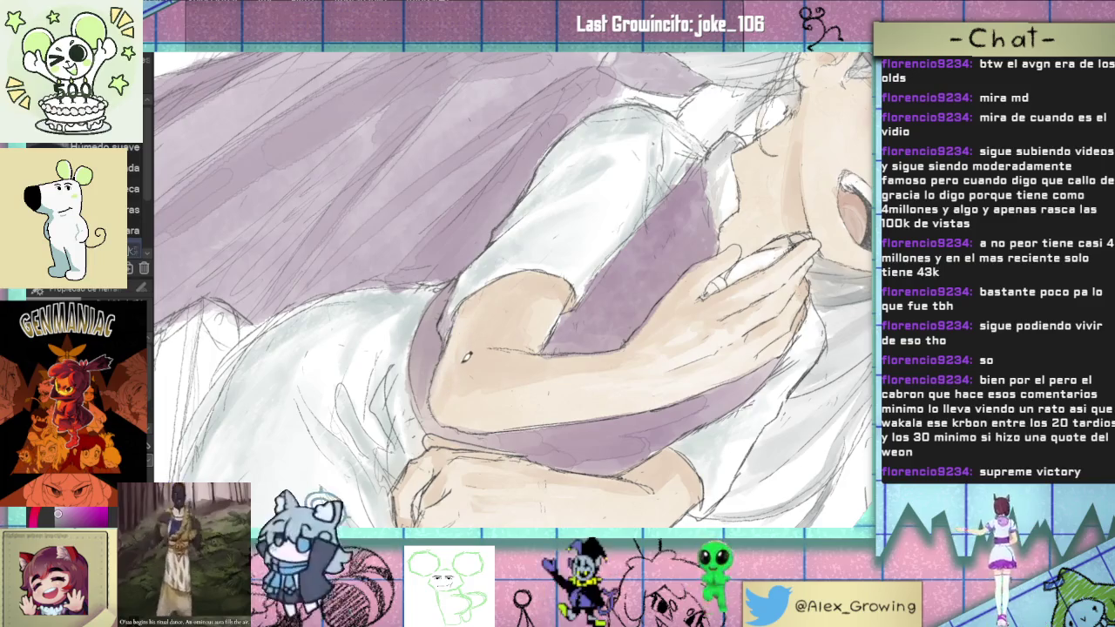
pyautogui.moveTo(467, 356); pyautogui.dragTo(609, 304)
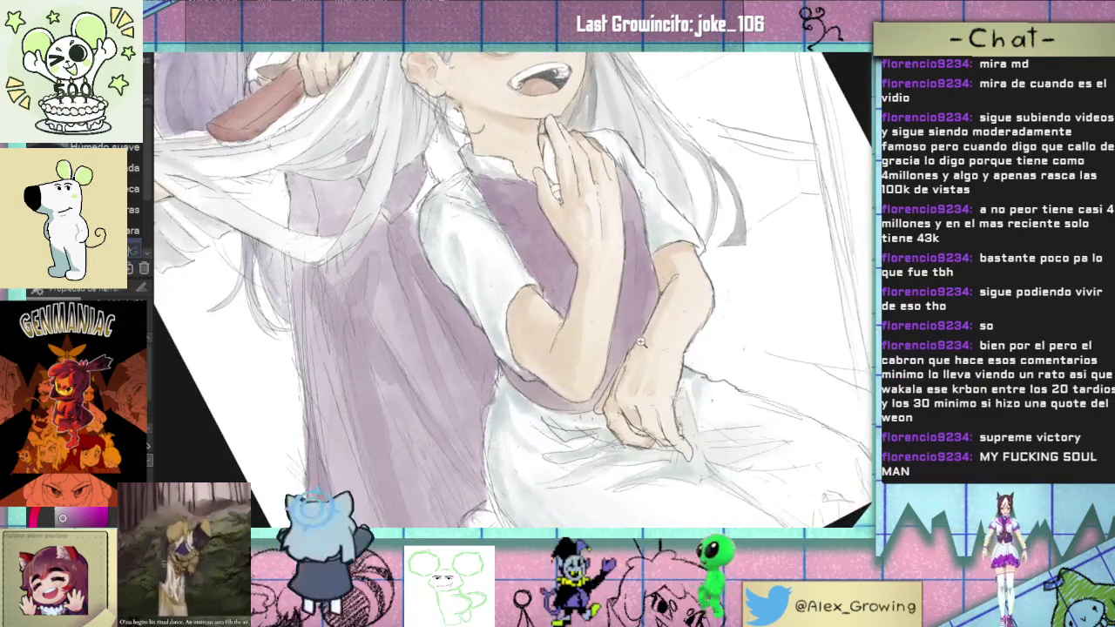
pyautogui.moveTo(640, 343); pyautogui.dragTo(589, 337)
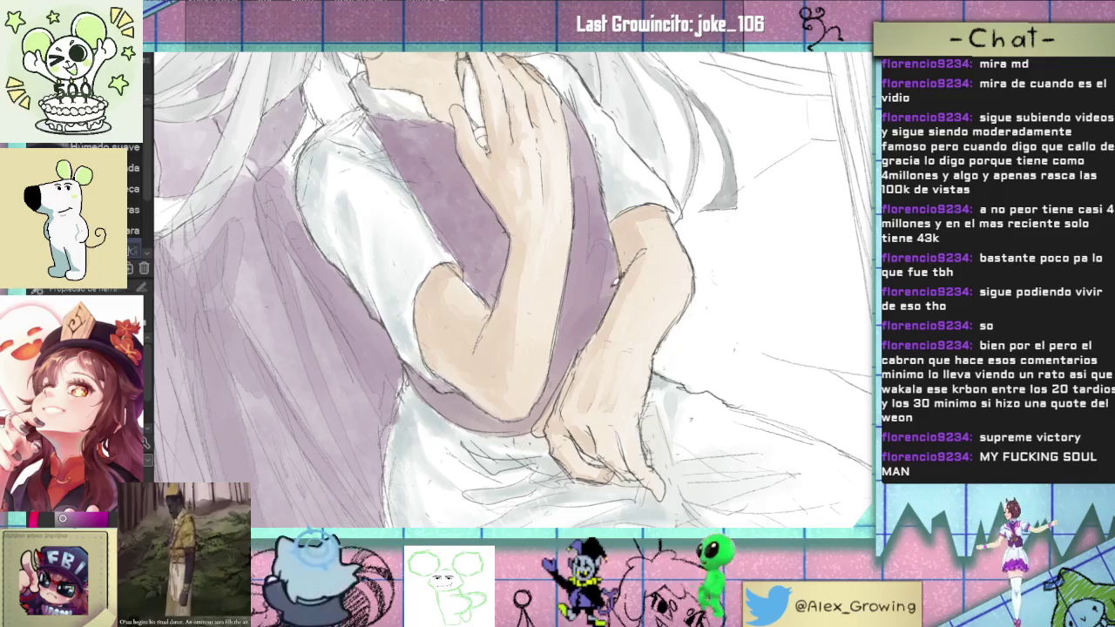
pyautogui.moveTo(619, 265); pyautogui.dragTo(585, 338)
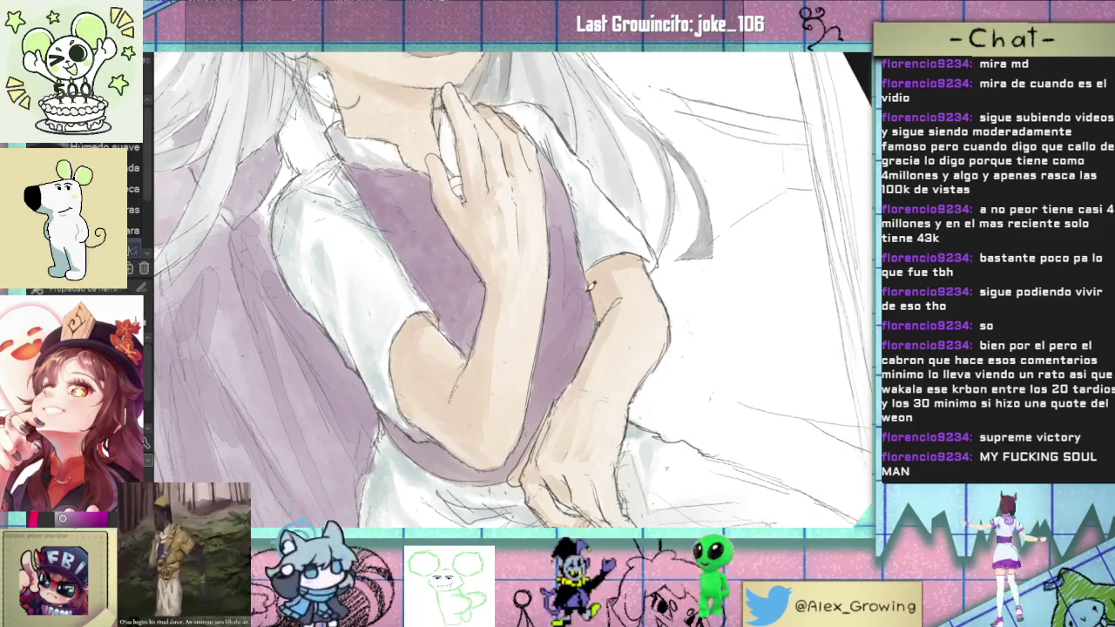
pyautogui.scroll(-3, 588, 286)
pyautogui.scroll(3, 610, 270)
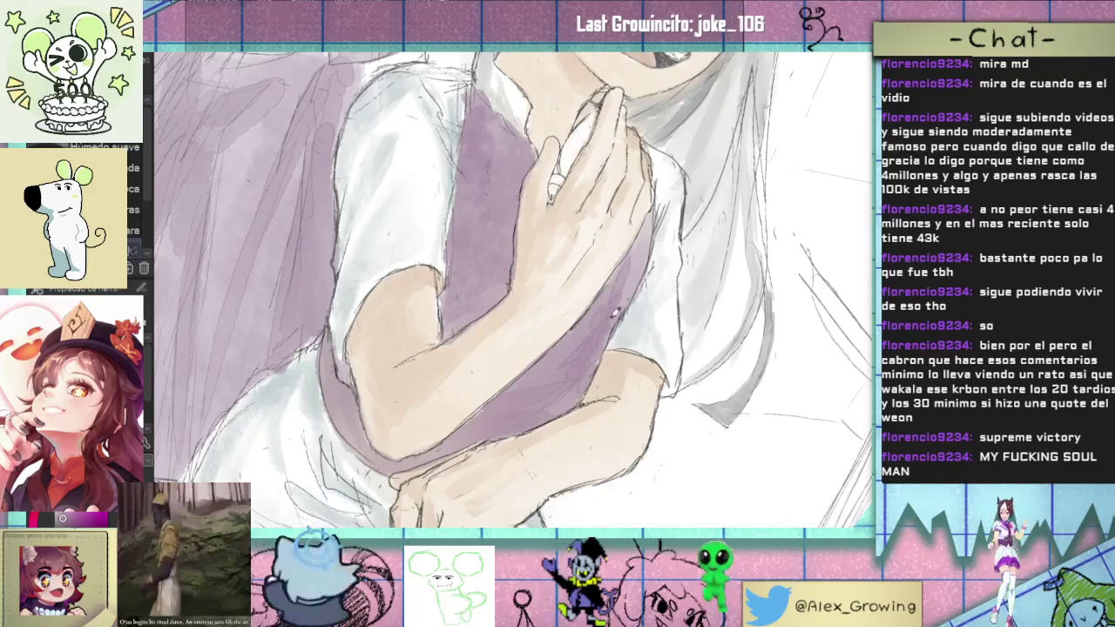
pyautogui.scroll(-3, 609, 307)
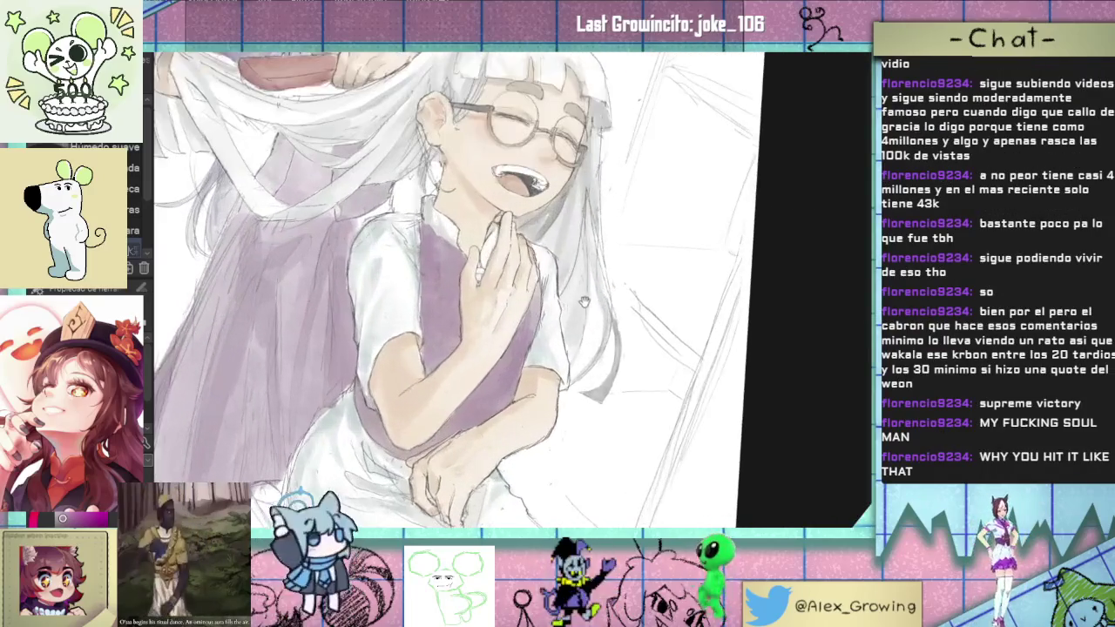
pyautogui.scroll(4, 584, 301)
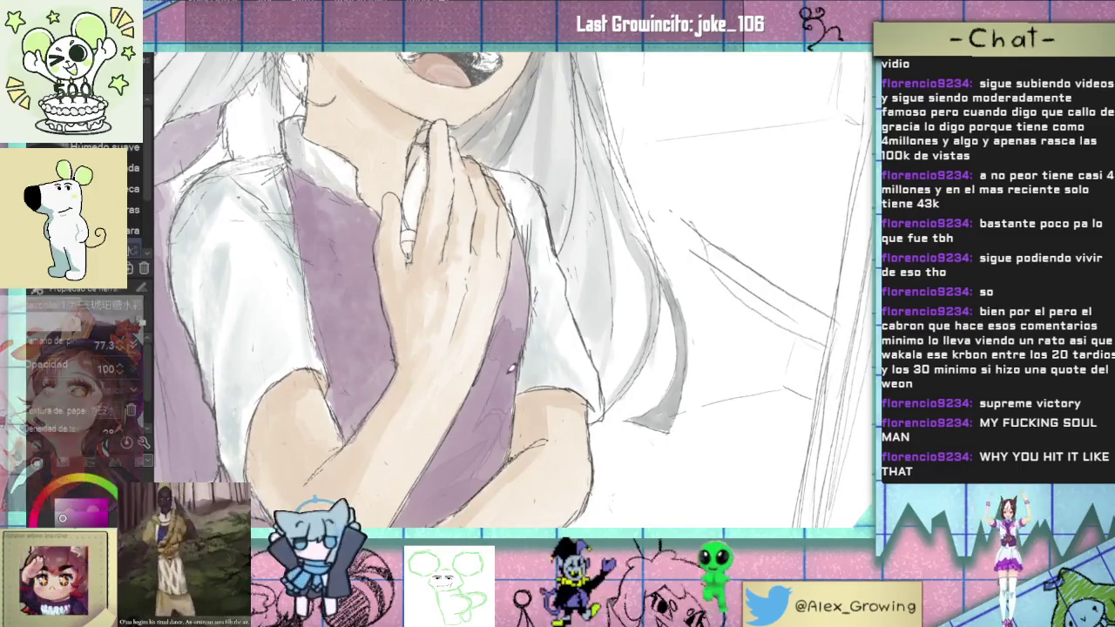
pyautogui.scroll(-5, 497, 362)
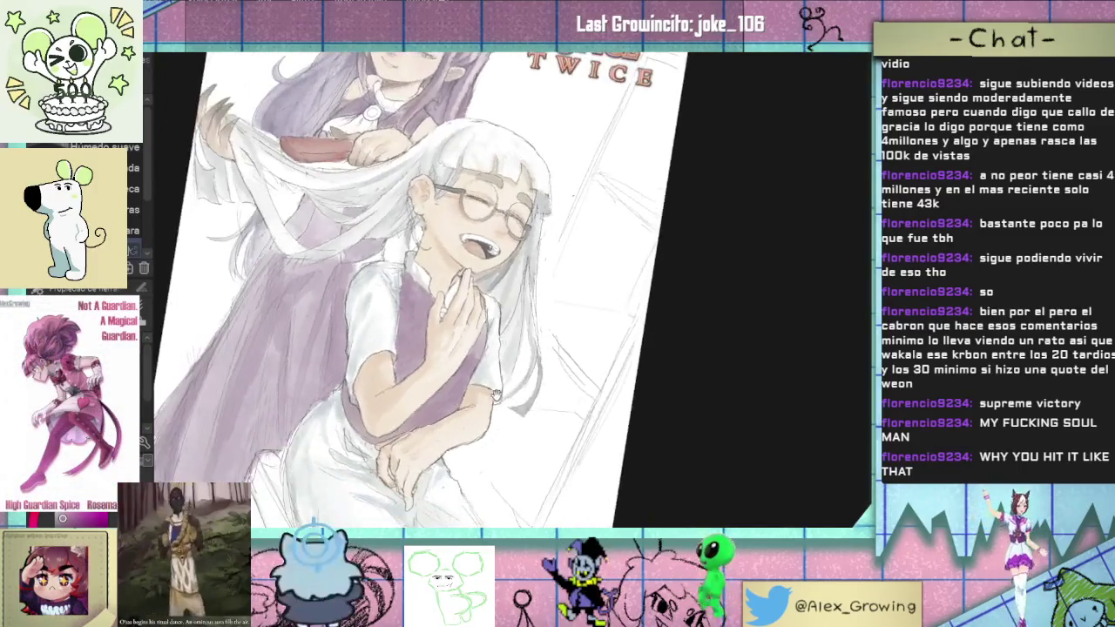
pyautogui.scroll(2, 517, 347)
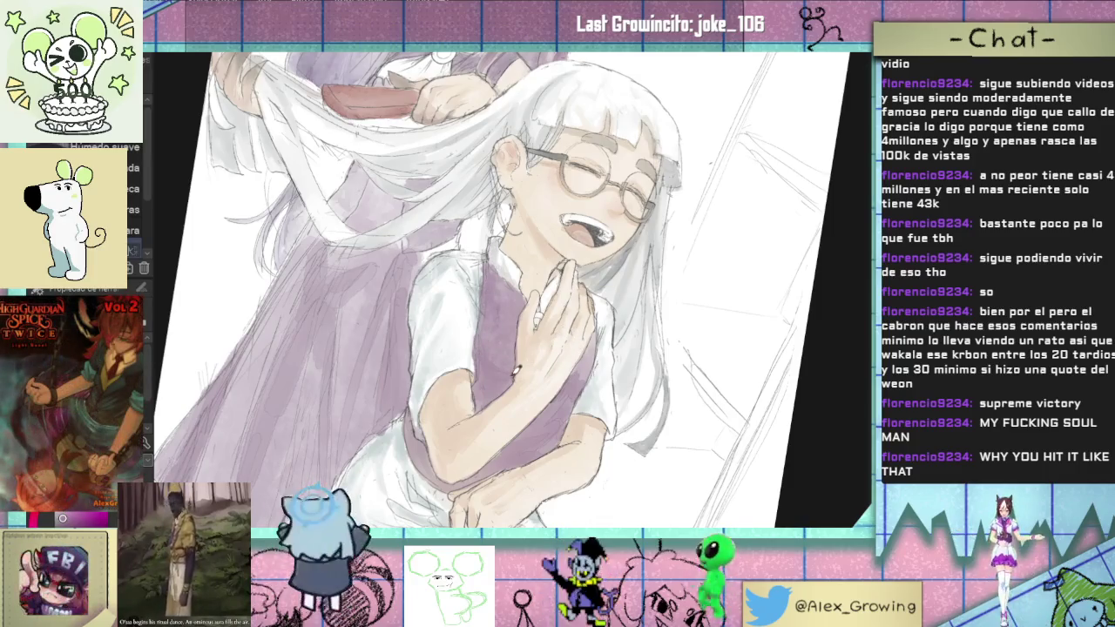
pyautogui.hotkey('ctrl', '0')
pyautogui.hotkey('ctrl', '0')
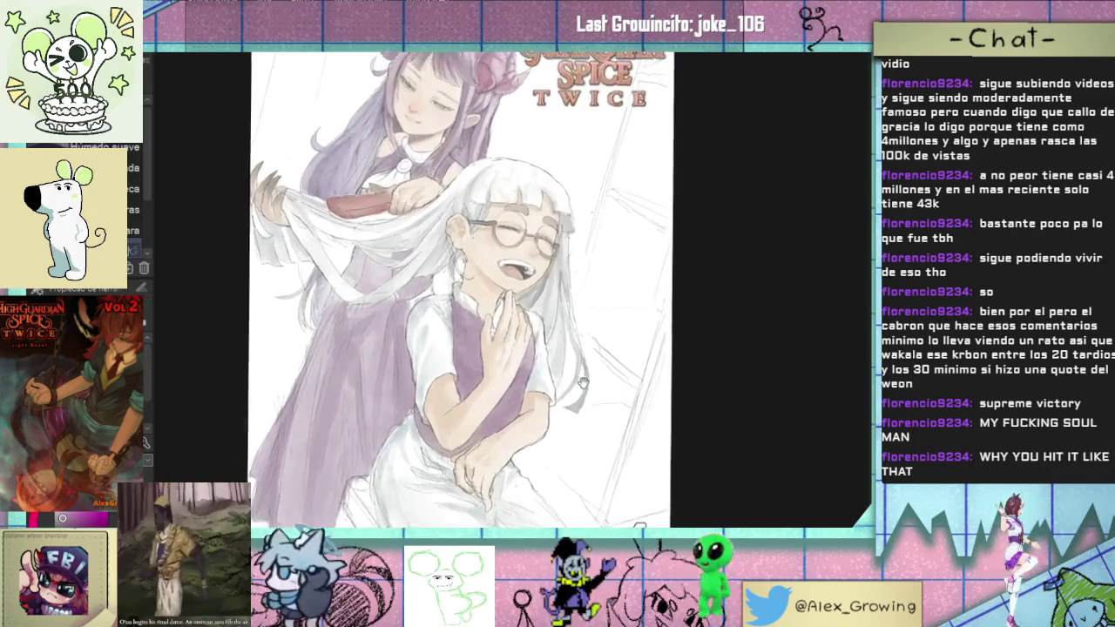
pyautogui.scroll(-3, 592, 366)
pyautogui.scroll(3, 571, 353)
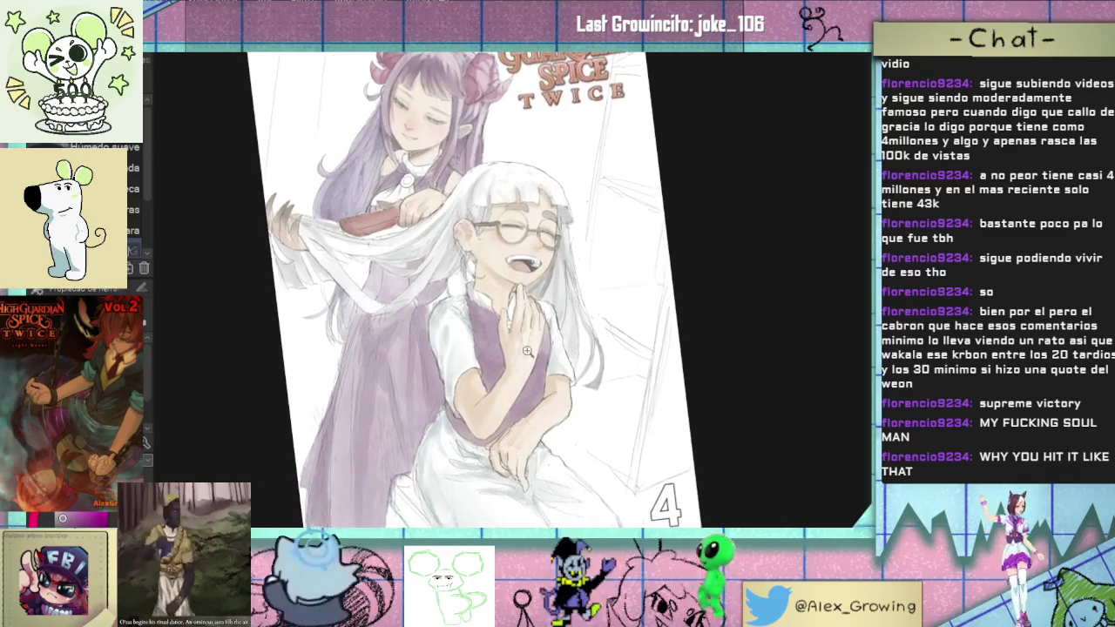
pyautogui.scroll(5, 523, 375)
pyautogui.hotkey('ctrl', '0')
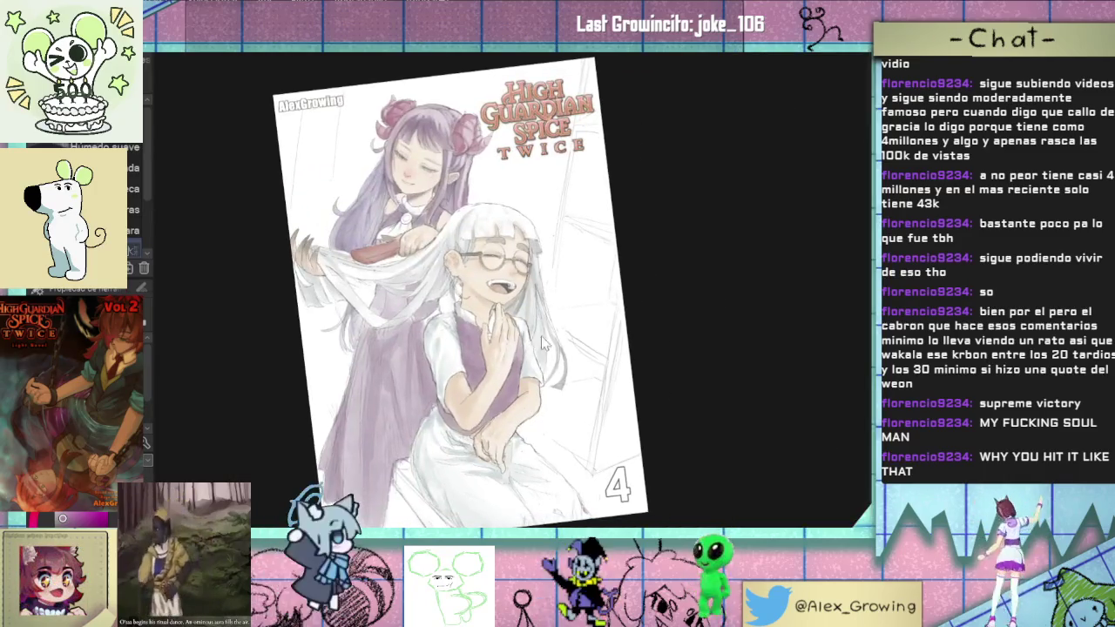
pyautogui.scroll(2, 488, 400)
pyautogui.scroll(3, 515, 386)
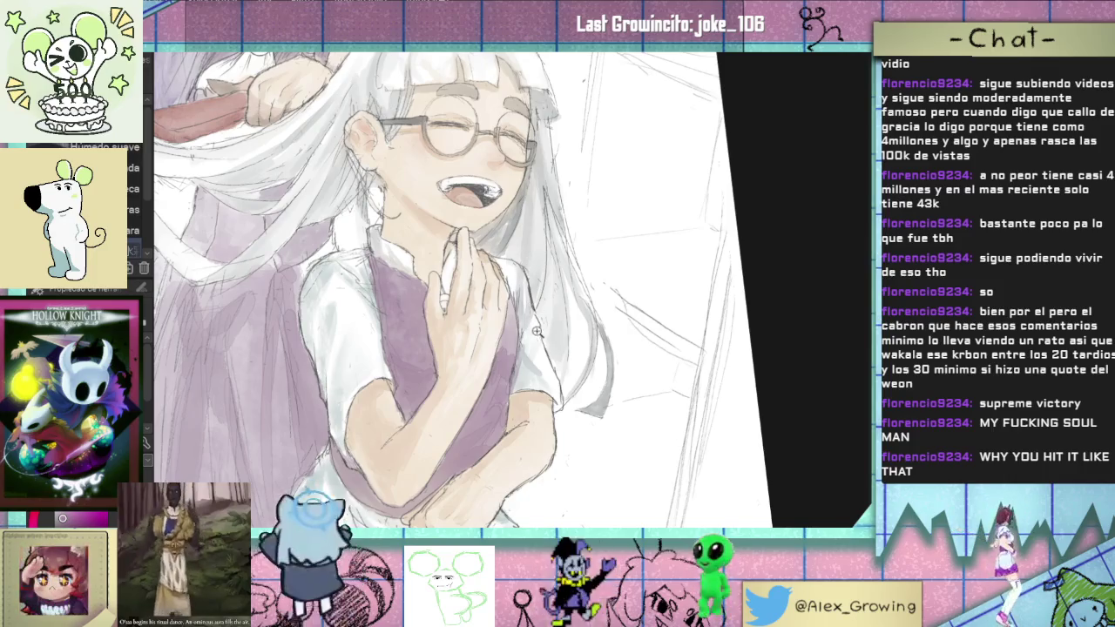
pyautogui.scroll(-2, 590, 372)
pyautogui.scroll(2, 576, 357)
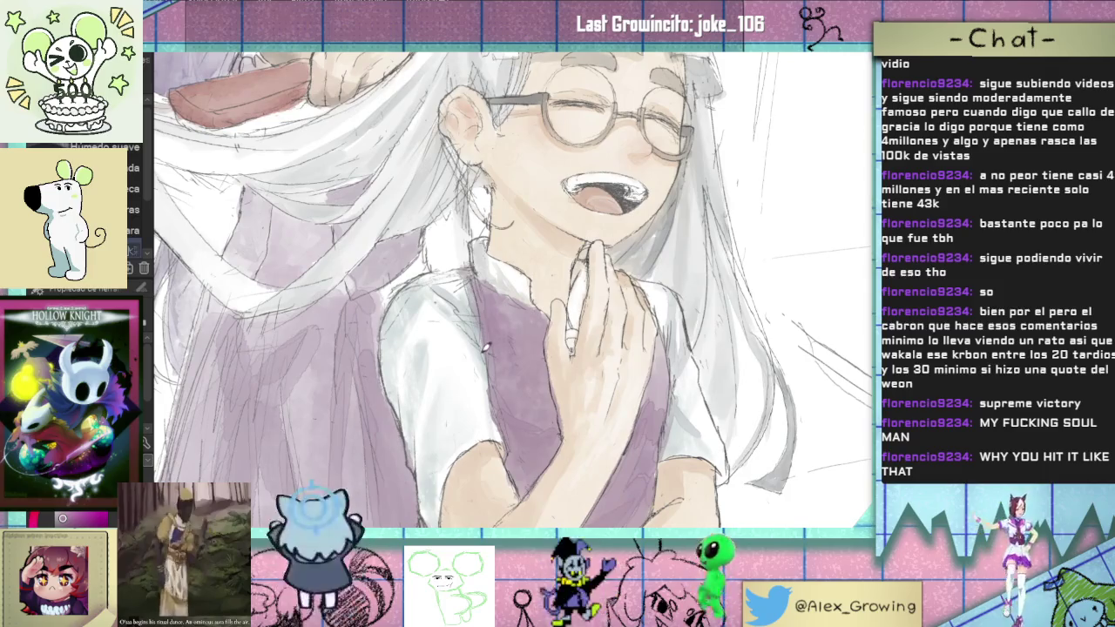
pyautogui.hotkey('ctrl', '0')
pyautogui.moveTo(514, 424)
pyautogui.mouseDown()
pyautogui.moveTo(548, 362)
pyautogui.moveTo(489, 379)
pyautogui.mouseUp()
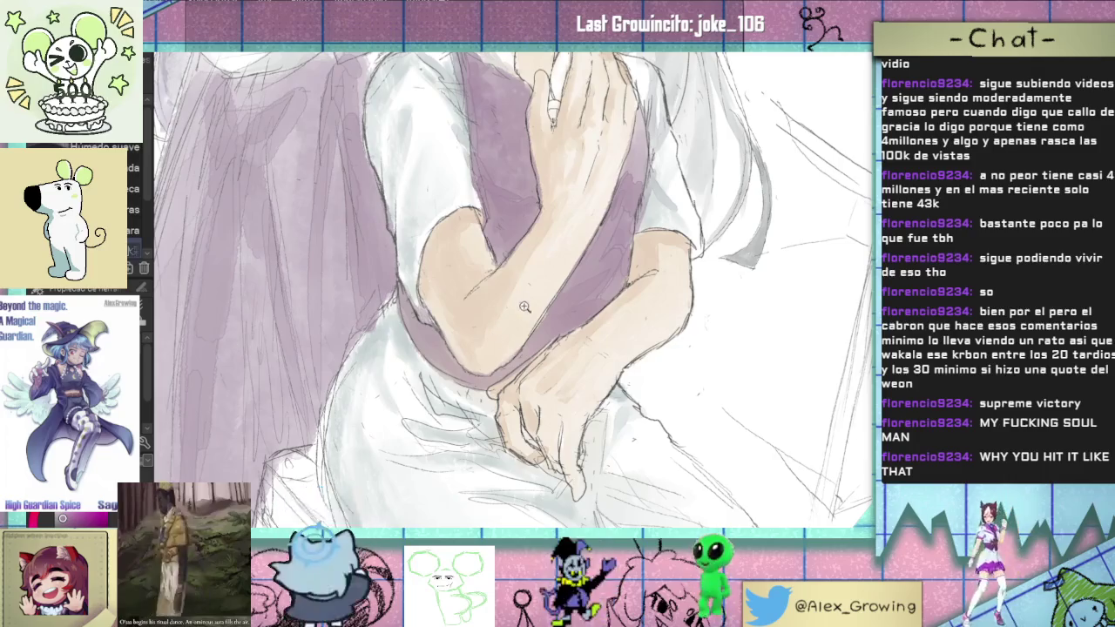
pyautogui.hotkey('ctrl', '0')
pyautogui.scroll(3, 502, 217)
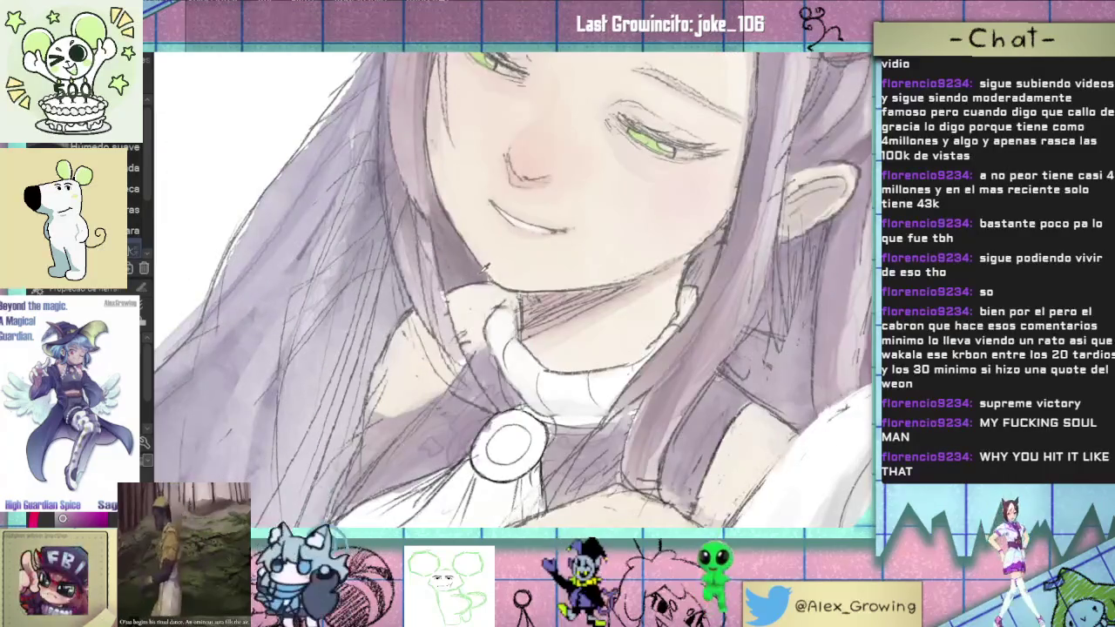
pyautogui.scroll(-1, 460, 211)
pyautogui.moveTo(444, 443); pyautogui.dragTo(366, 279)
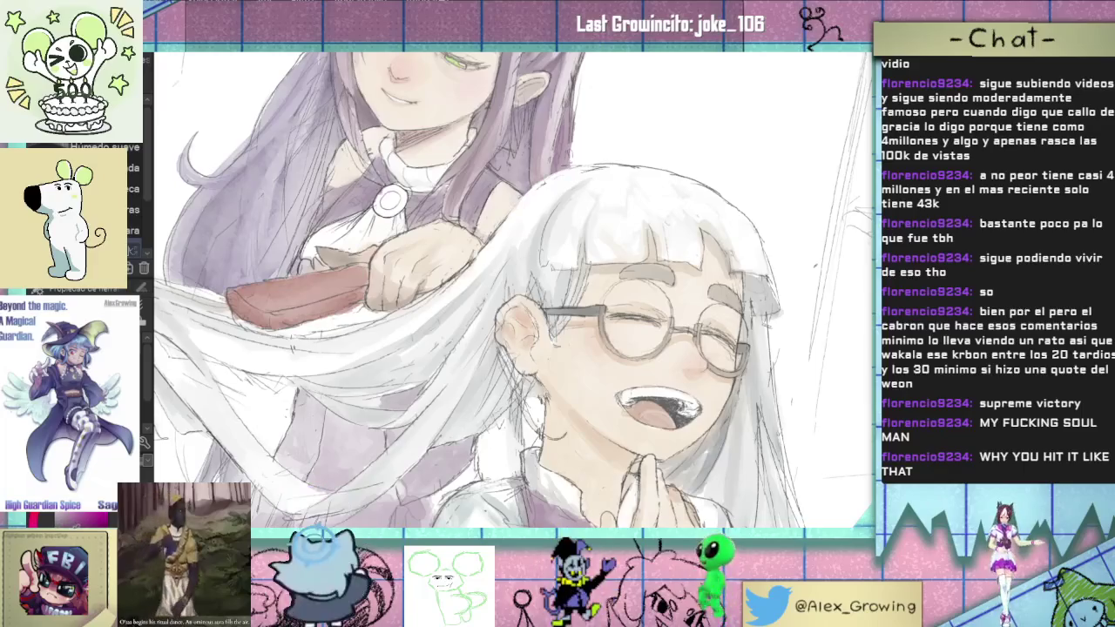
pyautogui.moveTo(571, 437); pyautogui.dragTo(442, 386)
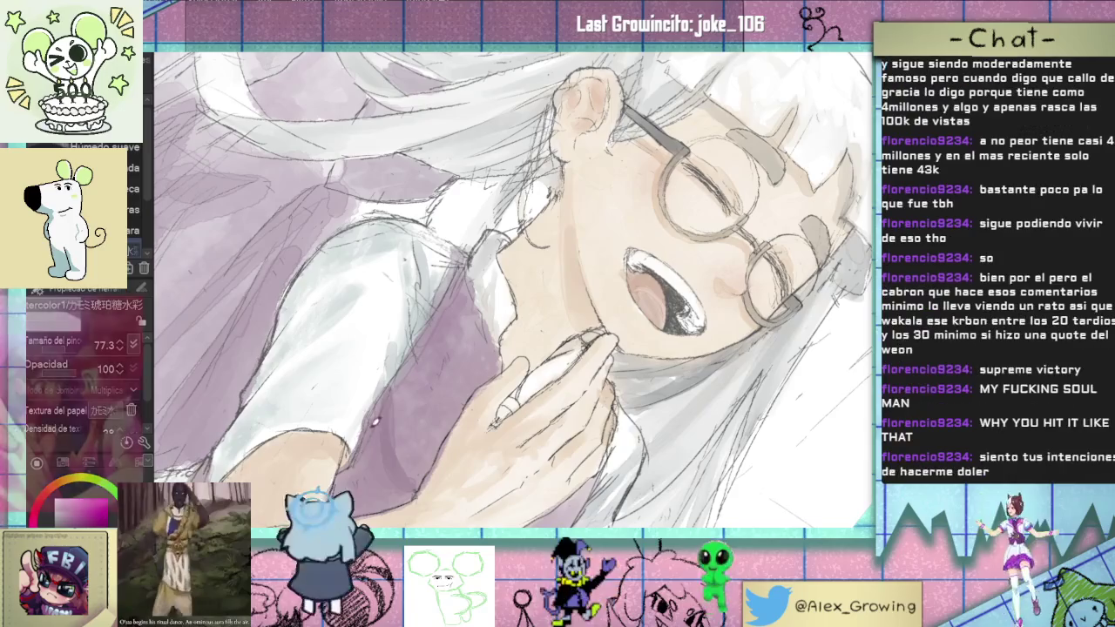
pyautogui.scroll(-5, 417, 348)
pyautogui.scroll(2, 436, 344)
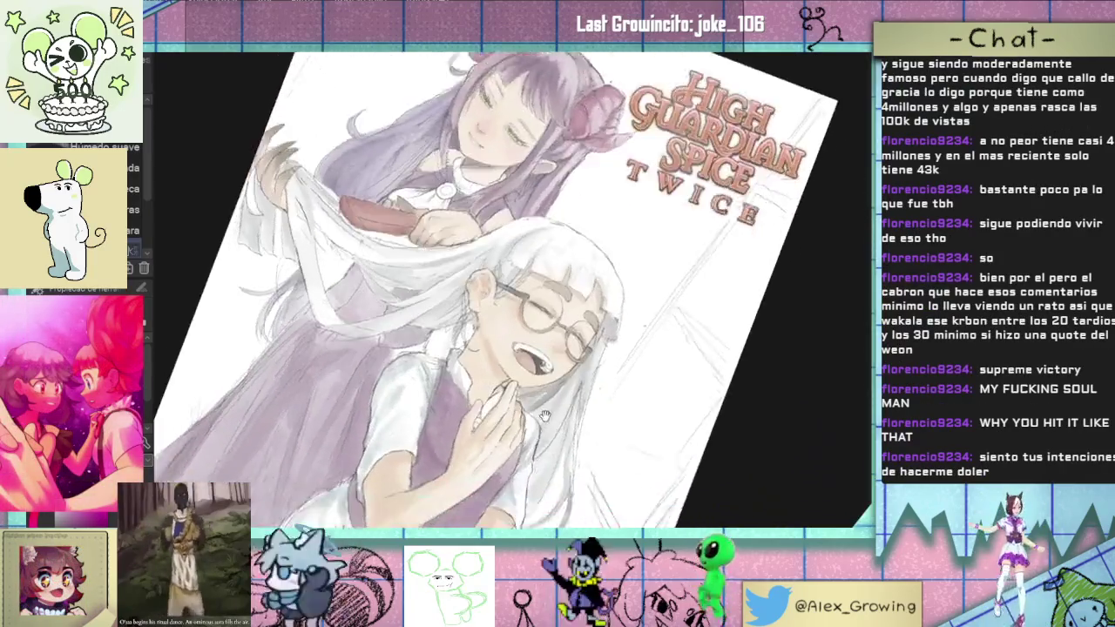
pyautogui.scroll(3, 459, 341)
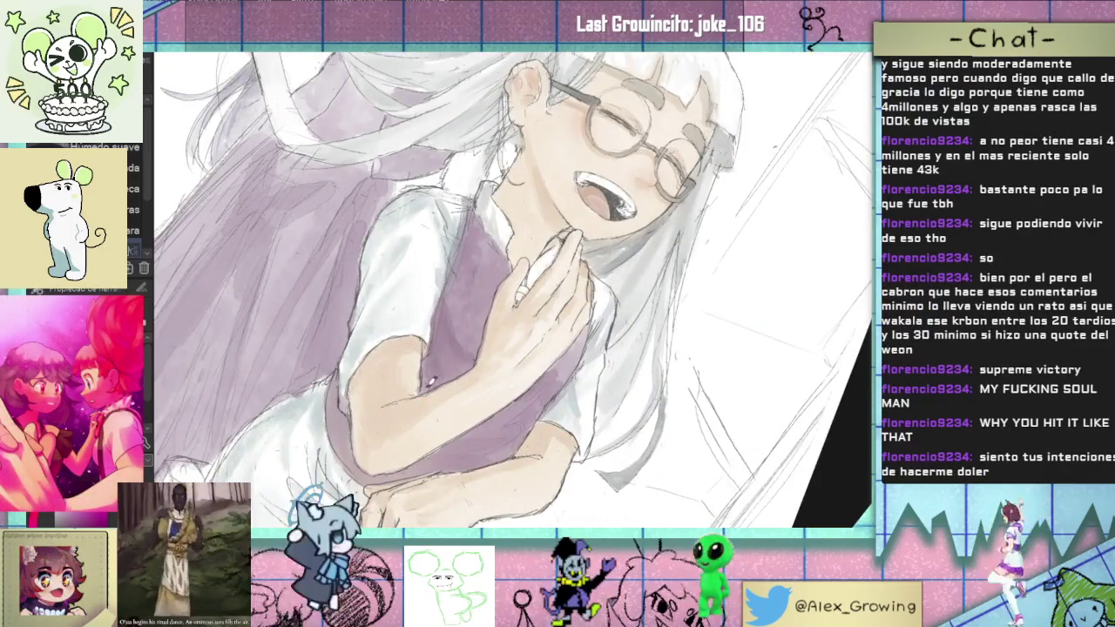
pyautogui.scroll(-2, 435, 349)
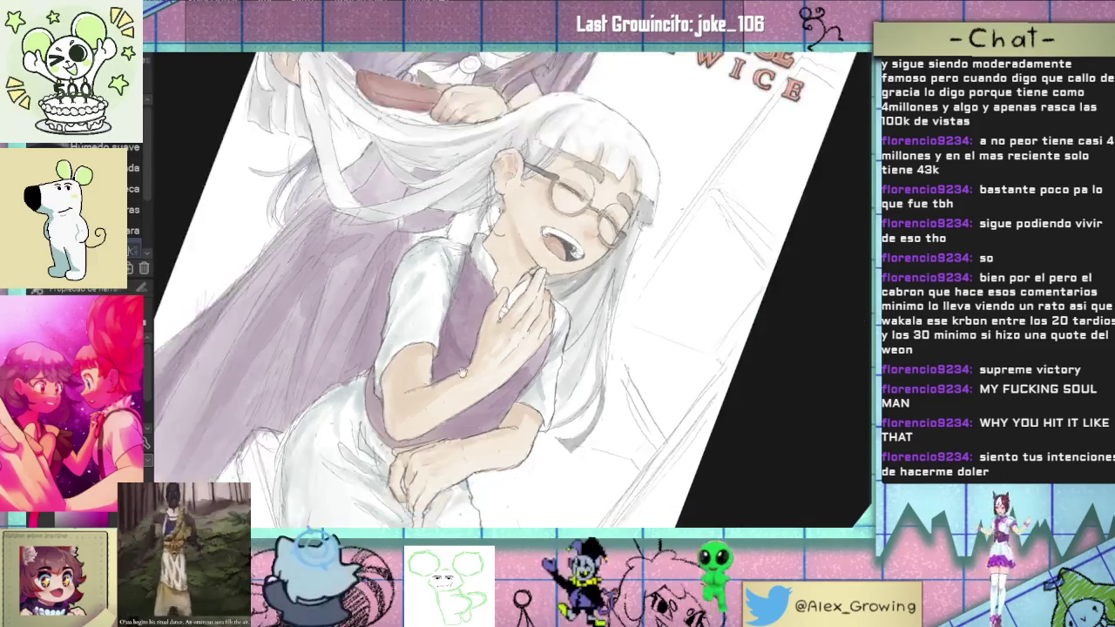
pyautogui.scroll(-2, 435, 348)
pyautogui.scroll(3, 435, 348)
pyautogui.scroll(2, 436, 348)
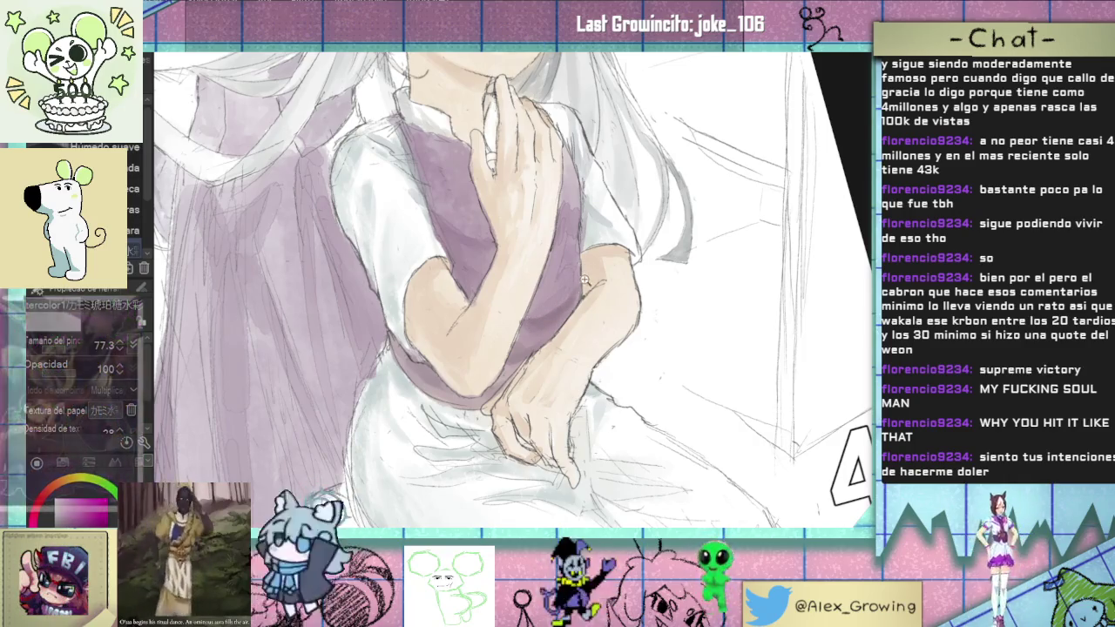
# Step: Zoom and tilt the canvas less steeply to frame the vest near the collar
pyautogui.scroll(-5, 535, 323)
pyautogui.scroll(5, 540, 329)
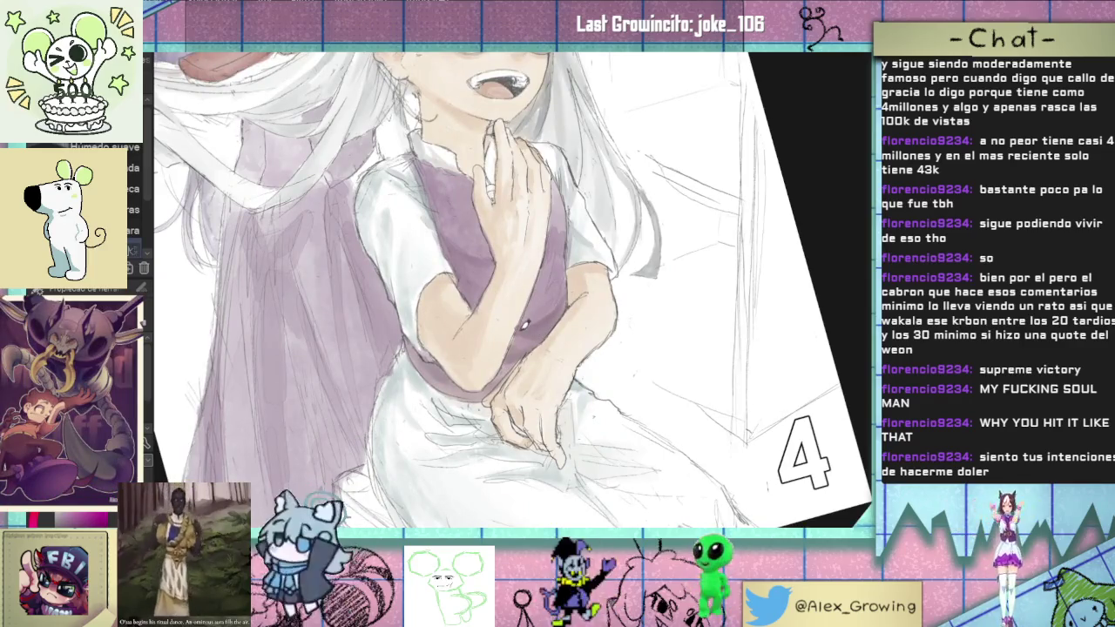
pyautogui.scroll(-3, 540, 349)
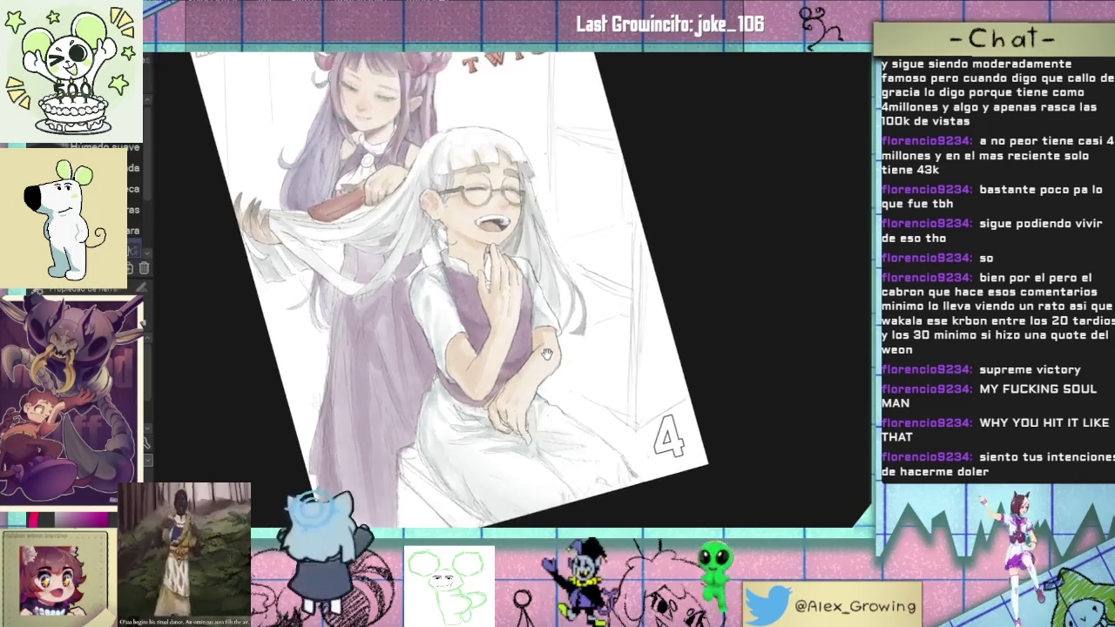
pyautogui.scroll(3, 547, 353)
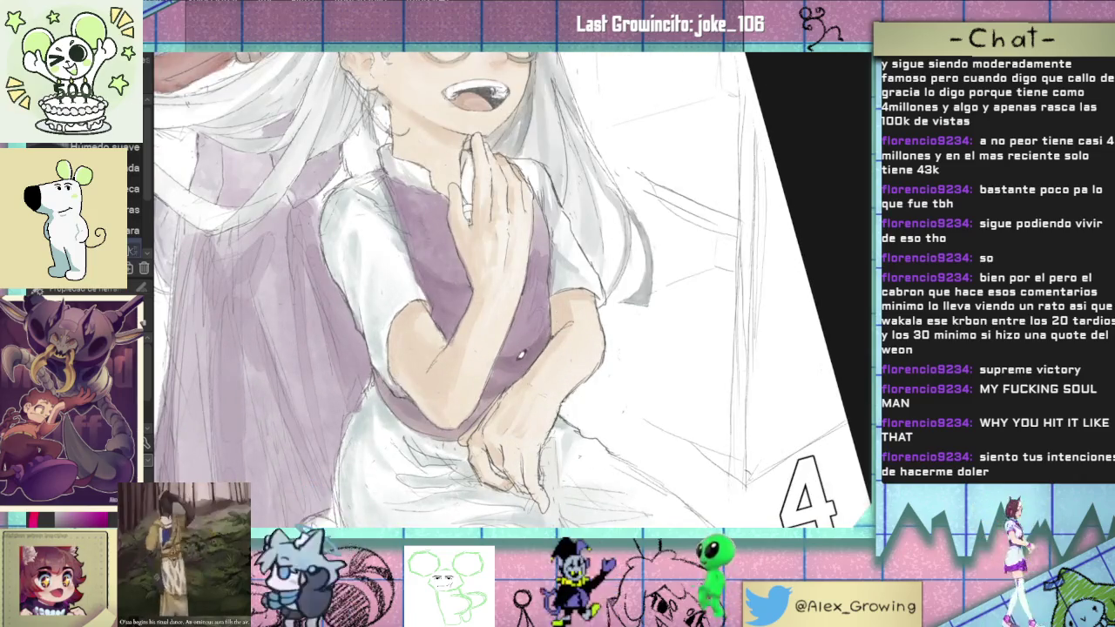
pyautogui.scroll(-2, 549, 345)
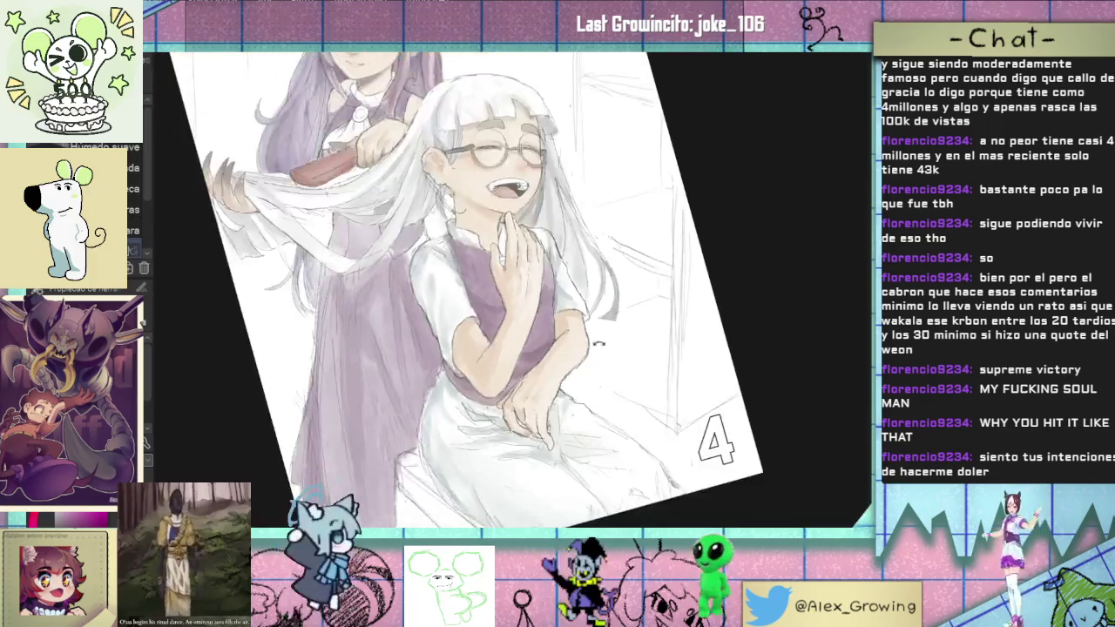
pyautogui.scroll(-2, 536, 353)
pyautogui.scroll(-1, 527, 360)
pyautogui.scroll(-3, 531, 364)
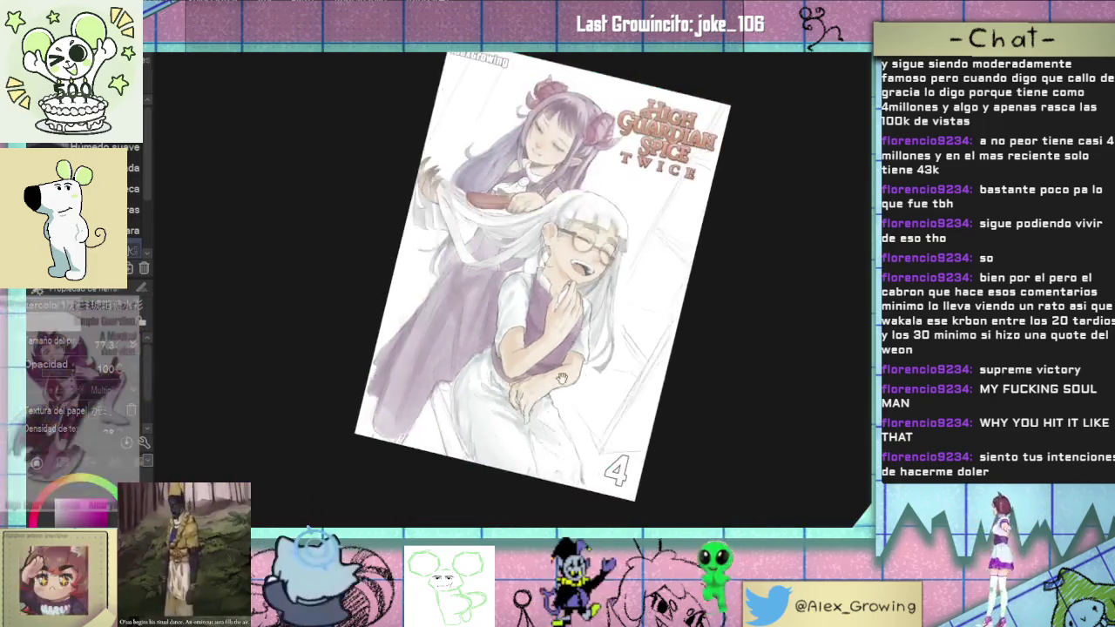
pyautogui.moveTo(532, 364)
pyautogui.mouseDown()
pyautogui.moveTo(560, 317)
pyautogui.moveTo(462, 324)
pyautogui.moveTo(470, 339)
pyautogui.mouseUp()
pyautogui.scroll(3, 463, 324)
# Step: Brush purple watercolor shading onto the vest beside the collar
pyautogui.moveTo(462, 301)
pyautogui.mouseDown()
pyautogui.moveTo(628, 342)
pyautogui.moveTo(523, 331)
pyautogui.mouseUp()
pyautogui.scroll(-3, 485, 302)
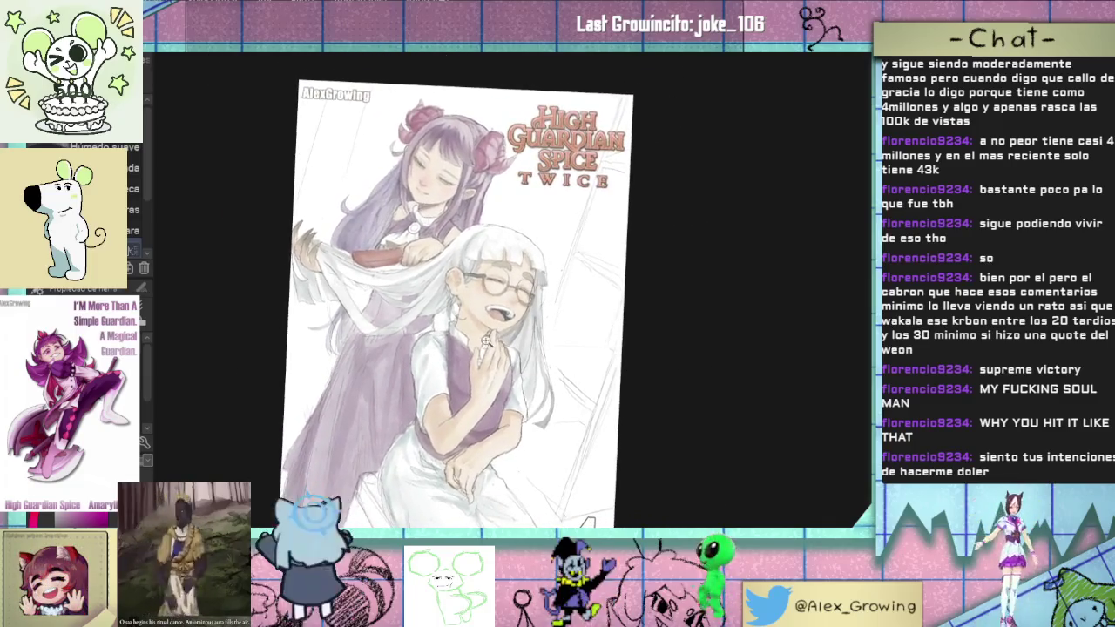
pyautogui.scroll(3, 477, 370)
pyautogui.scroll(2, 477, 370)
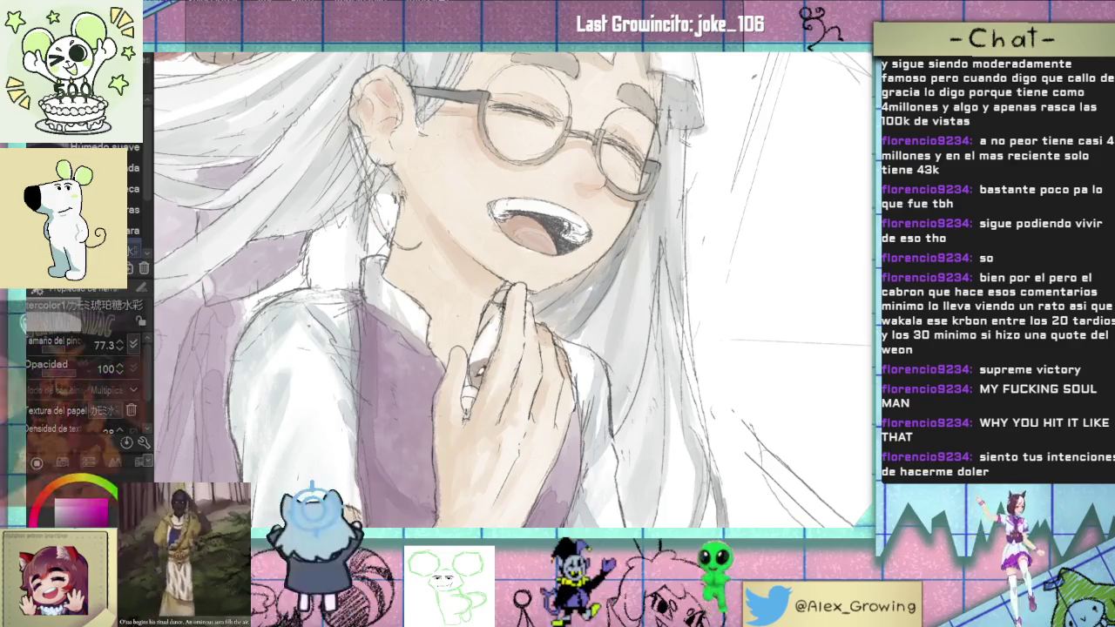
pyautogui.scroll(-5, 514, 287)
pyautogui.scroll(4, 514, 287)
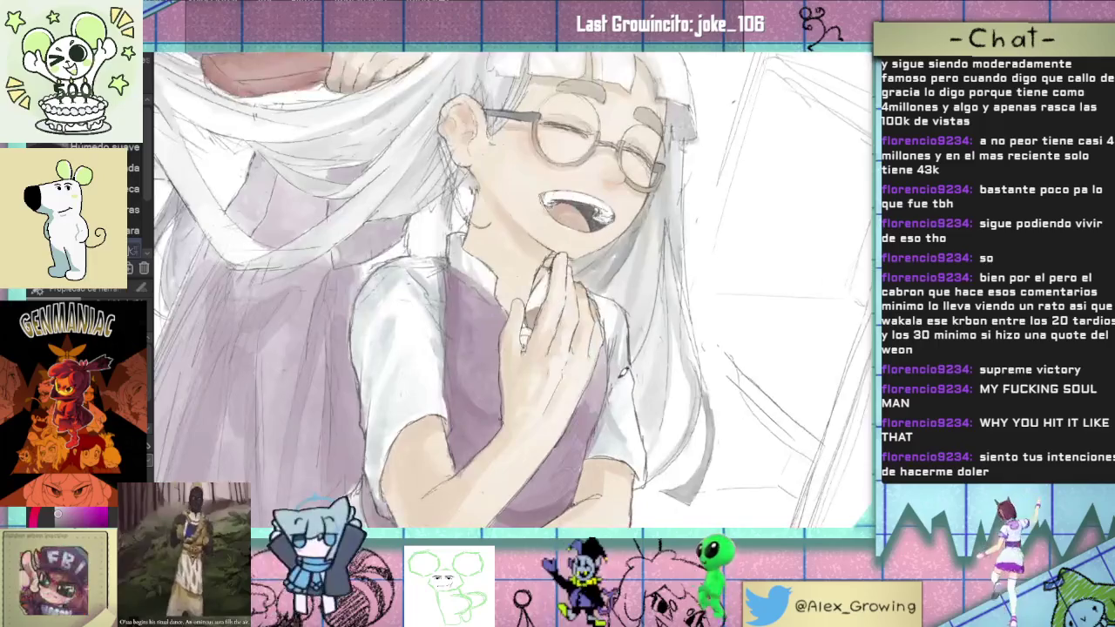
pyautogui.scroll(4, 533, 315)
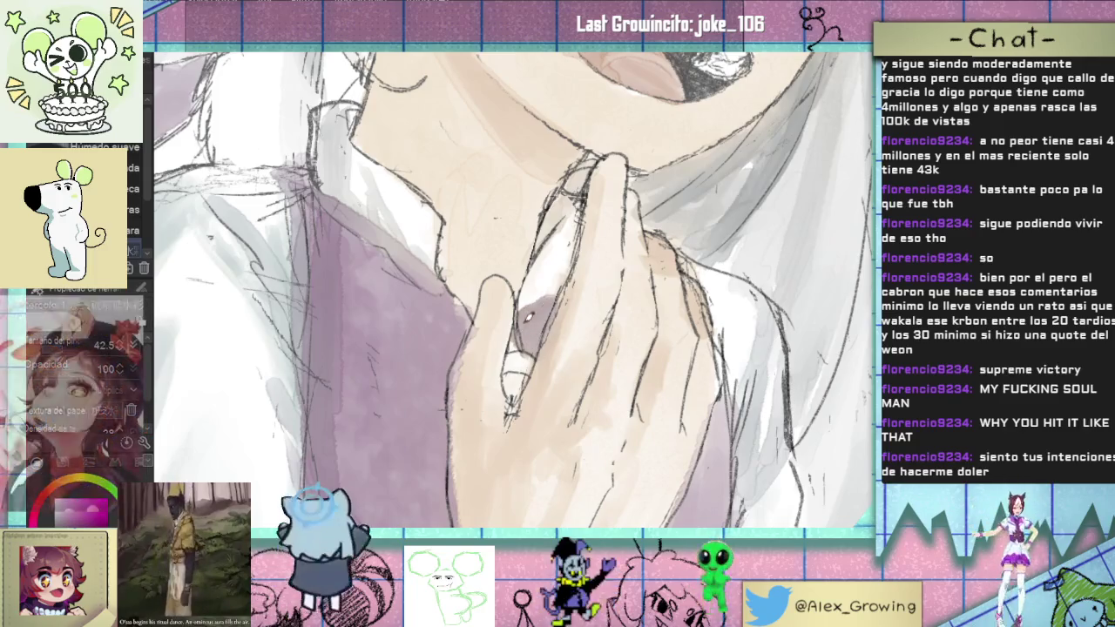
pyautogui.scroll(-3, 566, 373)
pyautogui.scroll(-3, 618, 336)
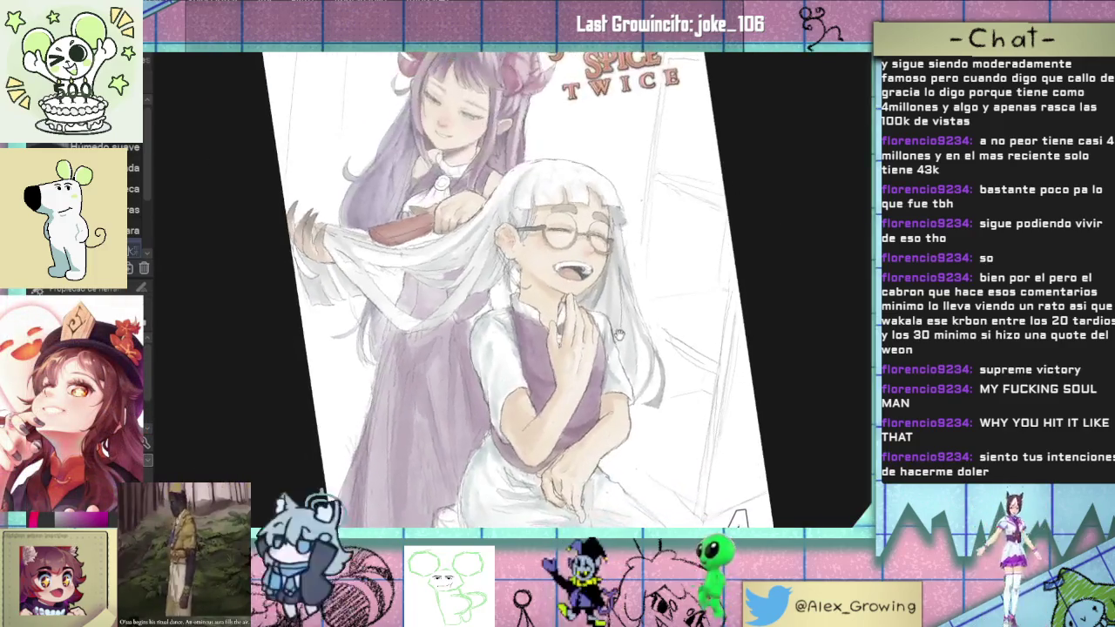
pyautogui.scroll(3, 627, 315)
pyautogui.scroll(-2, 615, 320)
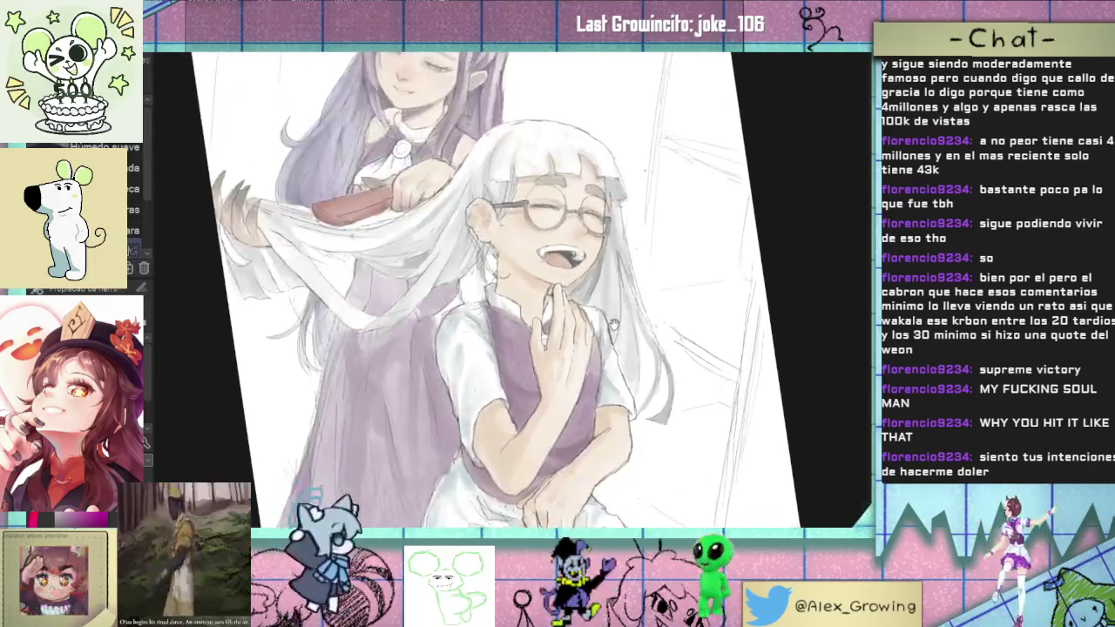
pyautogui.scroll(-1, 614, 320)
pyautogui.scroll(-2, 644, 309)
pyautogui.moveTo(585, 307); pyautogui.dragTo(563, 305)
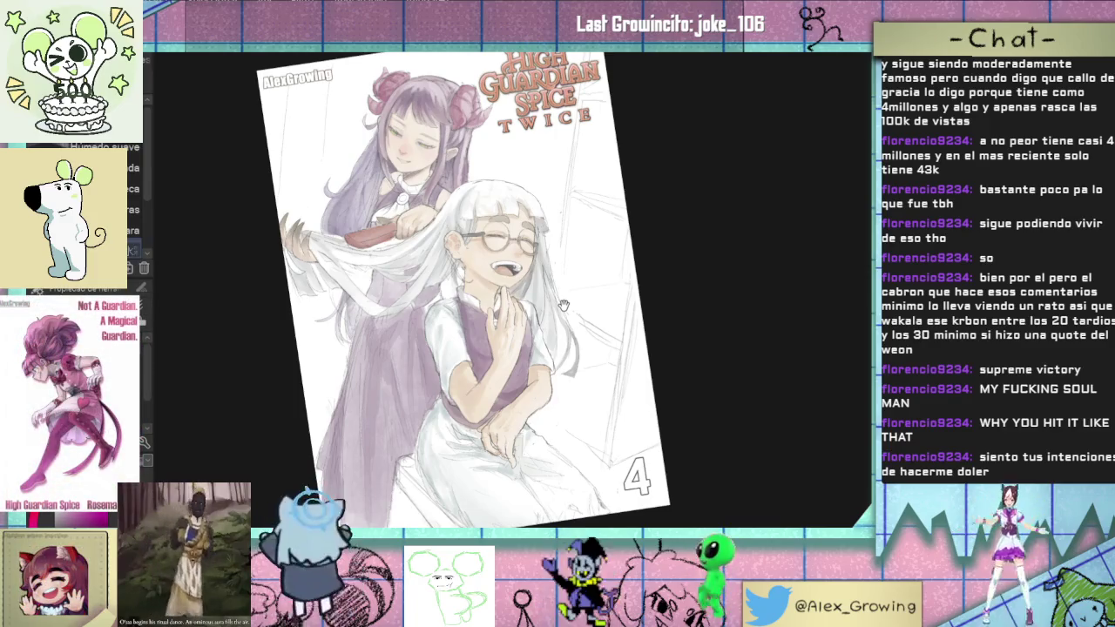
pyautogui.scroll(5, 563, 305)
pyautogui.moveTo(563, 305); pyautogui.dragTo(412, 337)
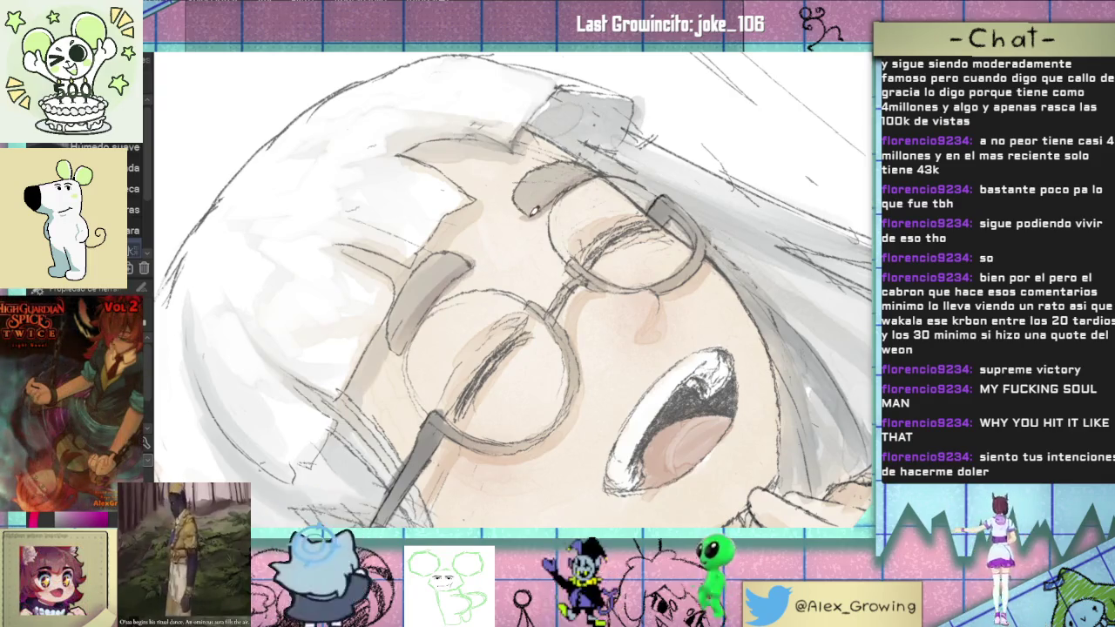
pyautogui.scroll(-5, 562, 196)
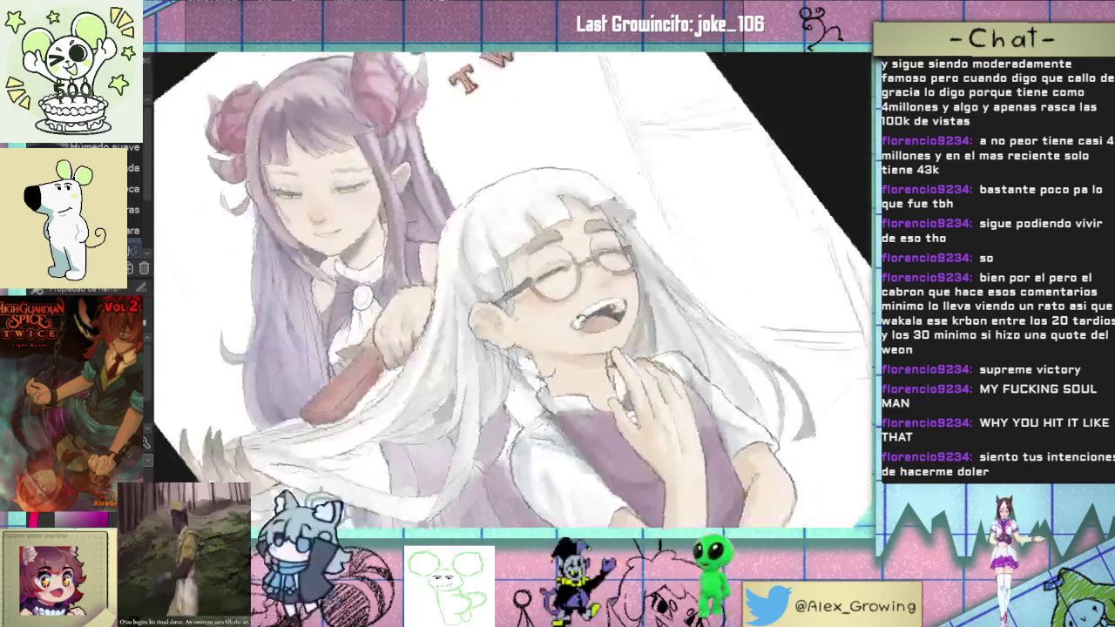
pyautogui.hotkey('ctrl', '0')
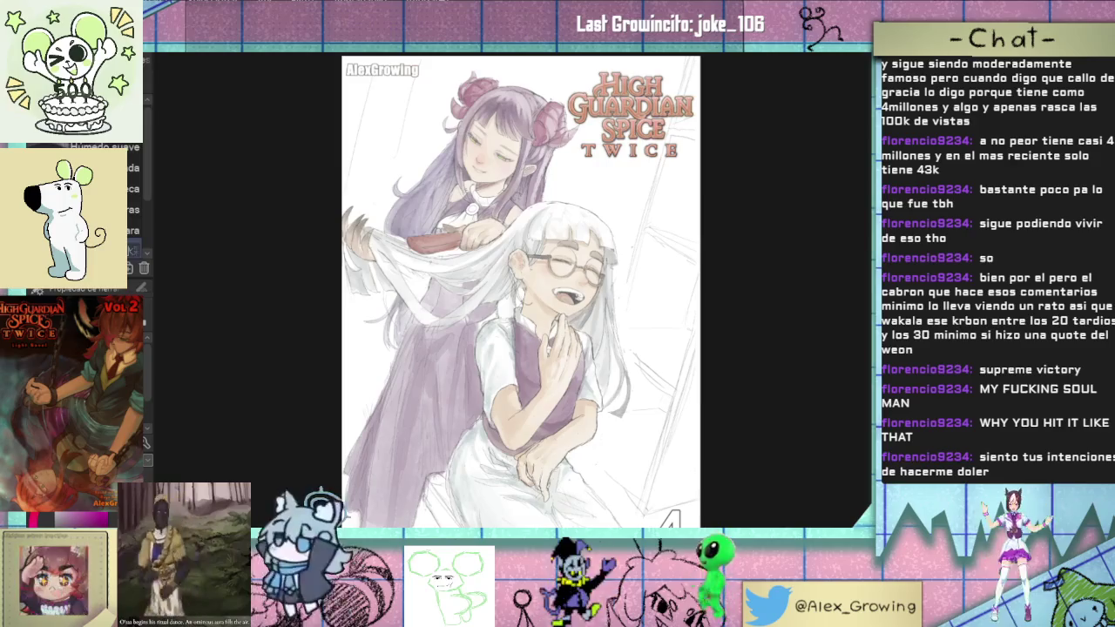
pyautogui.scroll(1, 641, 251)
pyautogui.moveTo(641, 251); pyautogui.dragTo(639, 227)
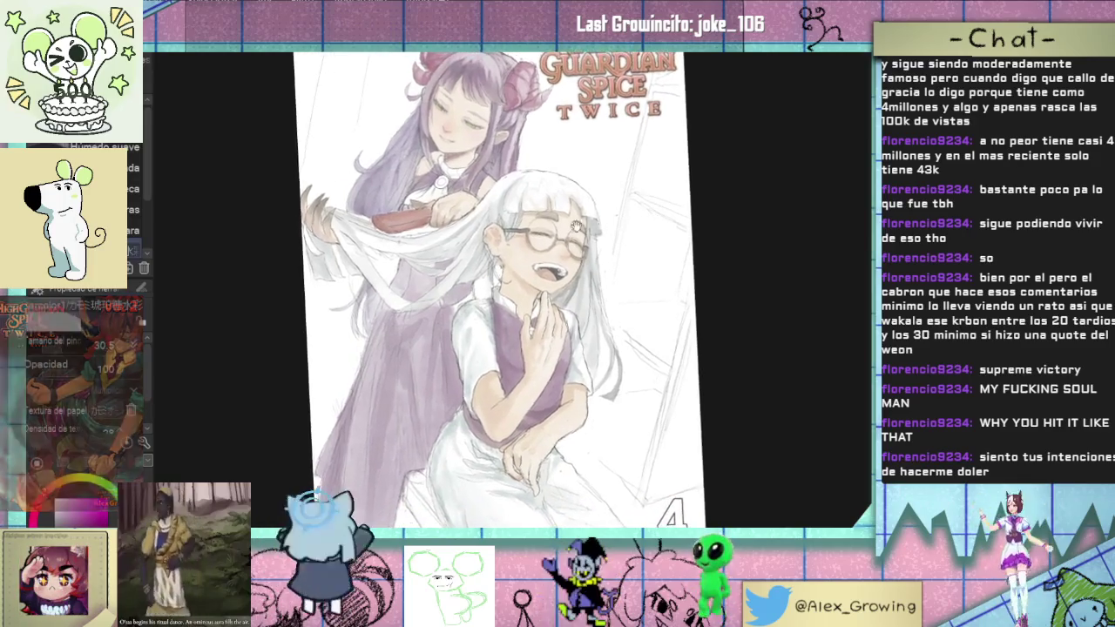
pyautogui.scroll(5, 500, 248)
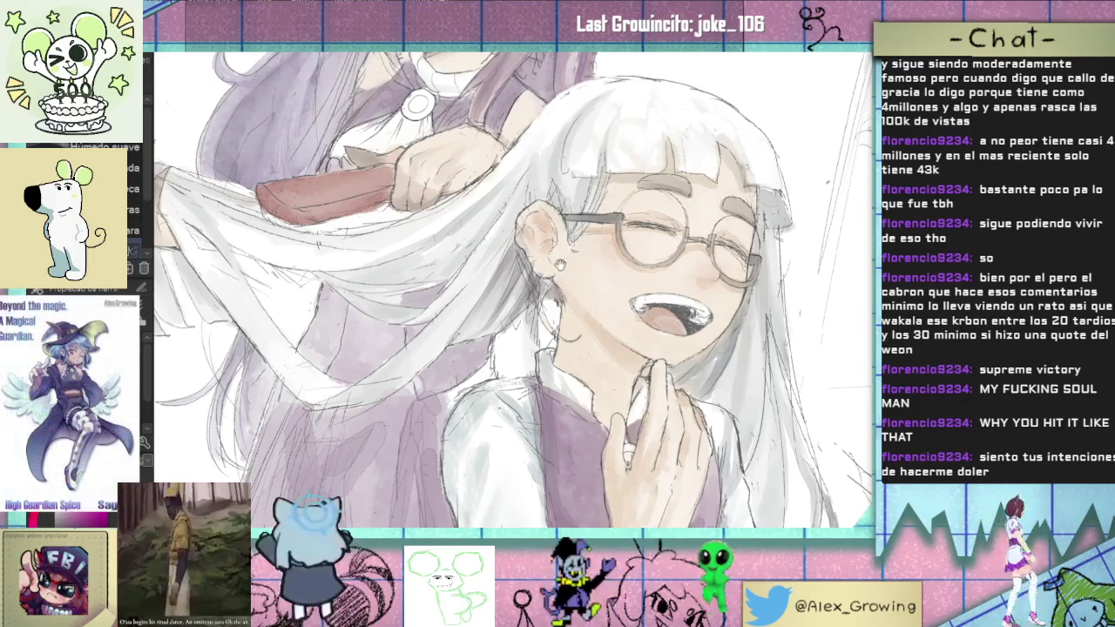
pyautogui.moveTo(561, 263); pyautogui.dragTo(535, 382)
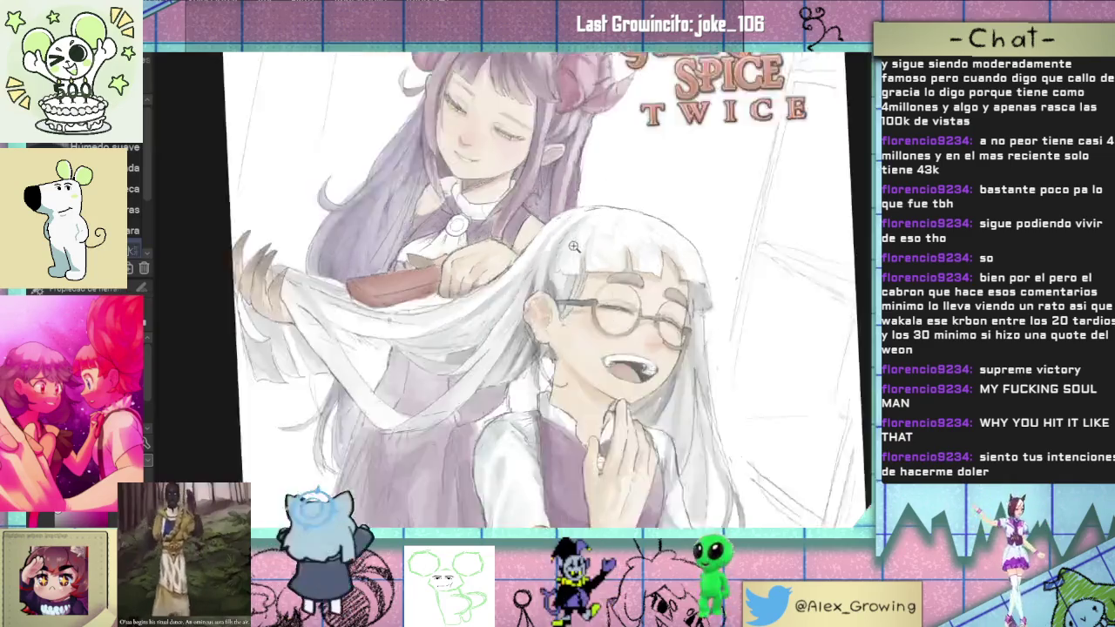
pyautogui.scroll(-5, 531, 236)
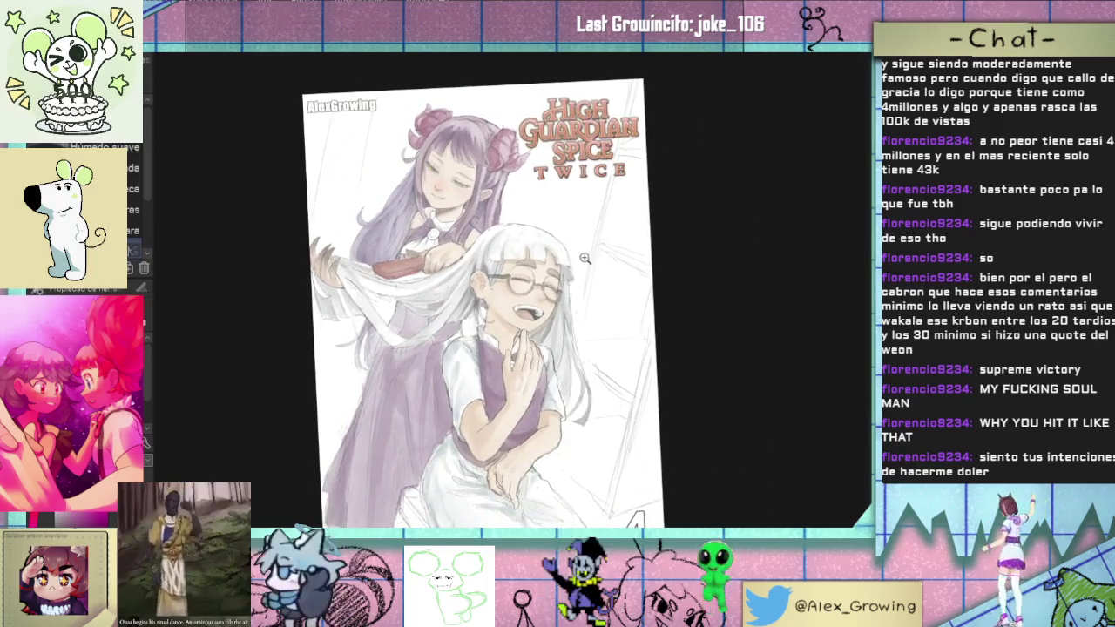
pyautogui.scroll(3, 581, 252)
pyautogui.scroll(3, 581, 252)
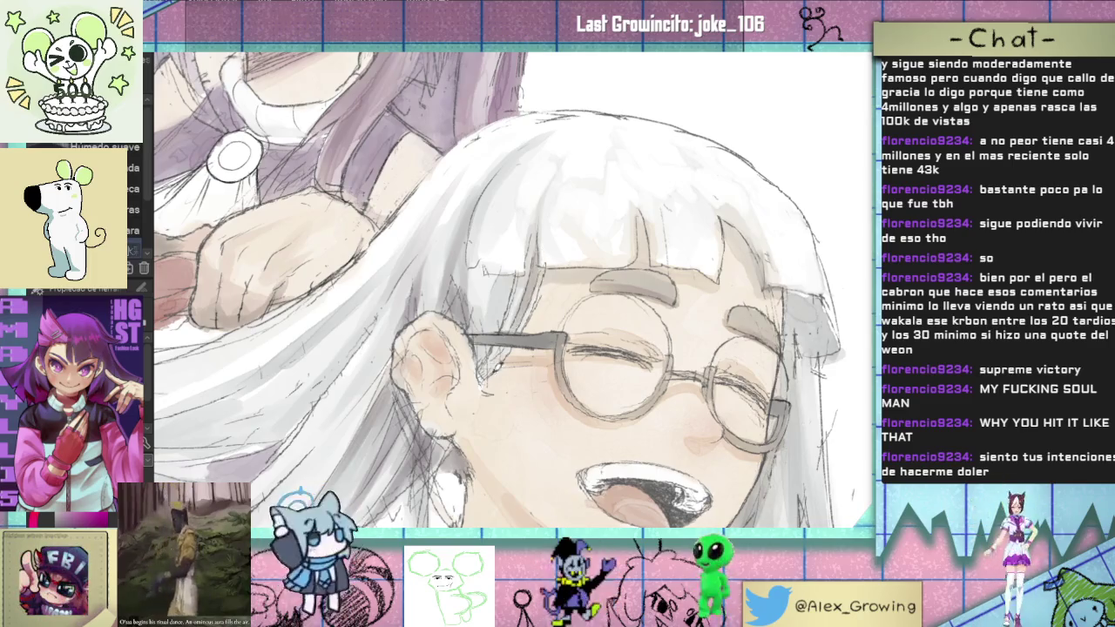
pyautogui.scroll(-3, 514, 326)
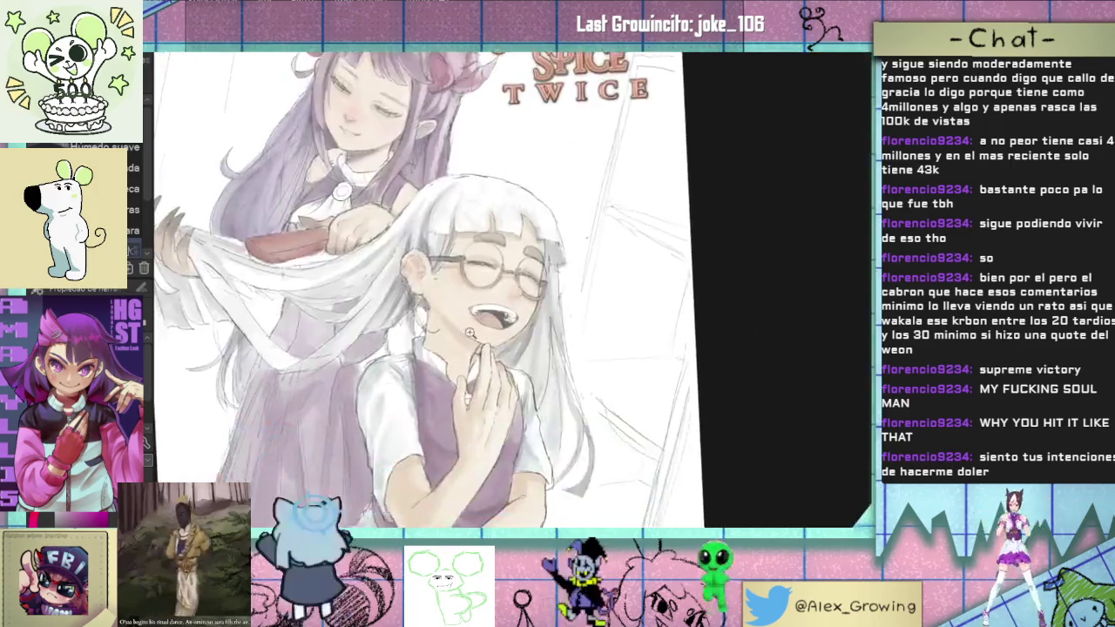
pyautogui.scroll(-2, 527, 313)
pyautogui.scroll(-2, 540, 304)
pyautogui.moveTo(539, 304); pyautogui.dragTo(537, 320)
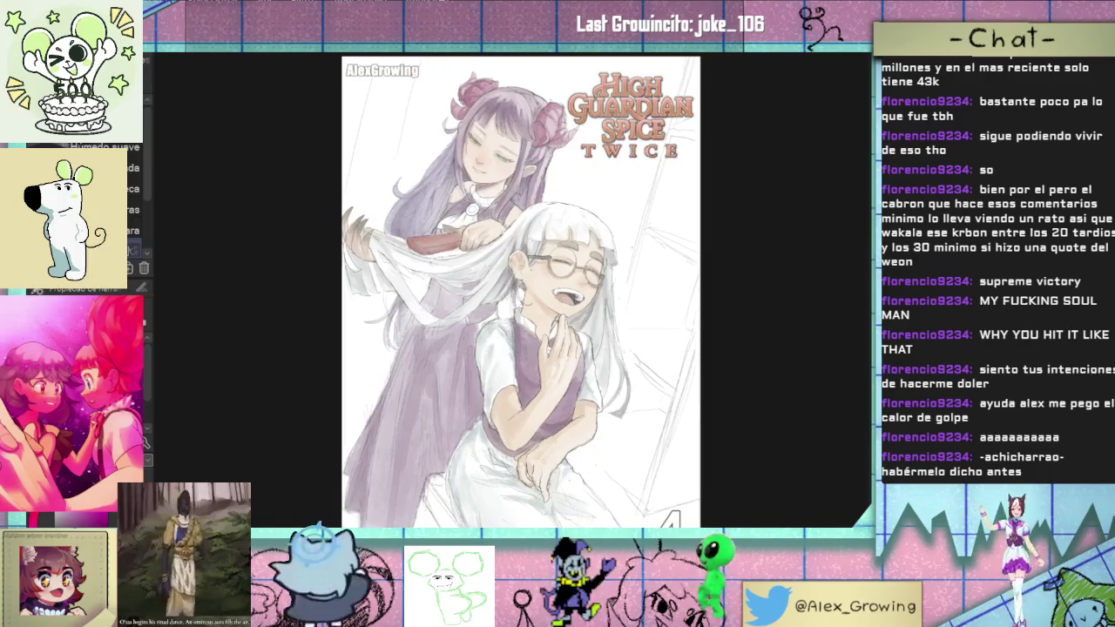
pyautogui.scroll(-1, 135, 192)
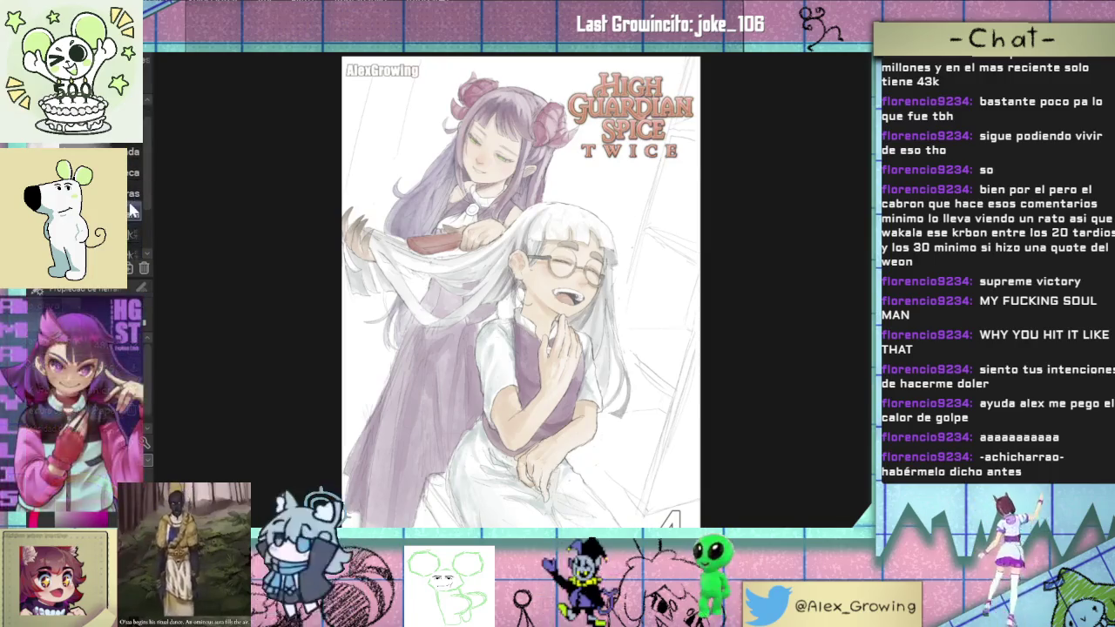
pyautogui.scroll(3, 438, 394)
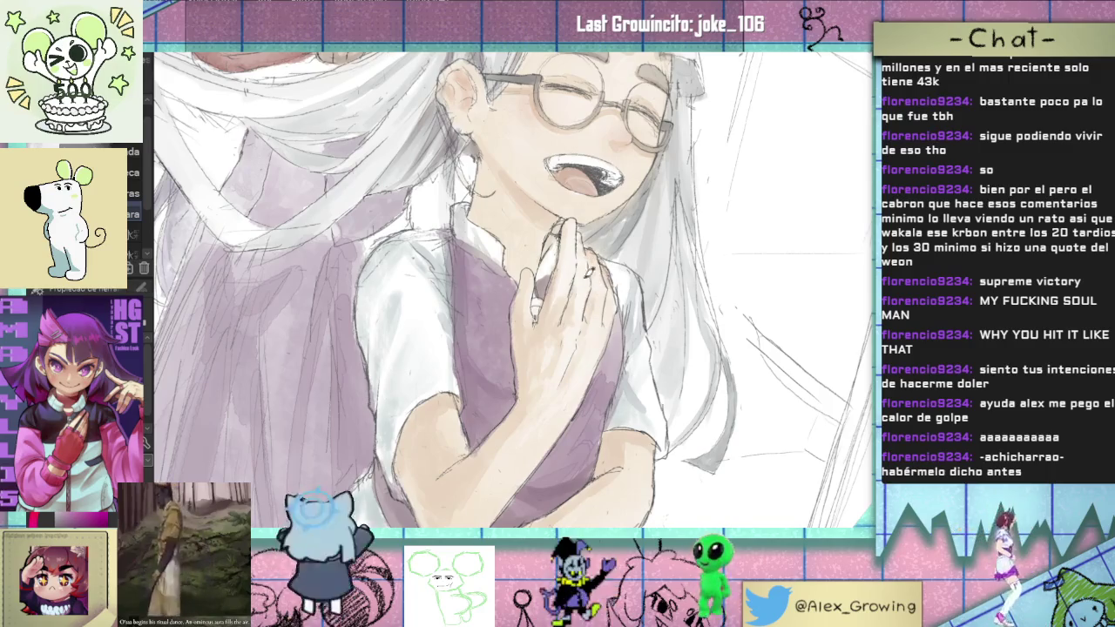
pyautogui.scroll(-3, 599, 347)
pyautogui.scroll(3, 627, 340)
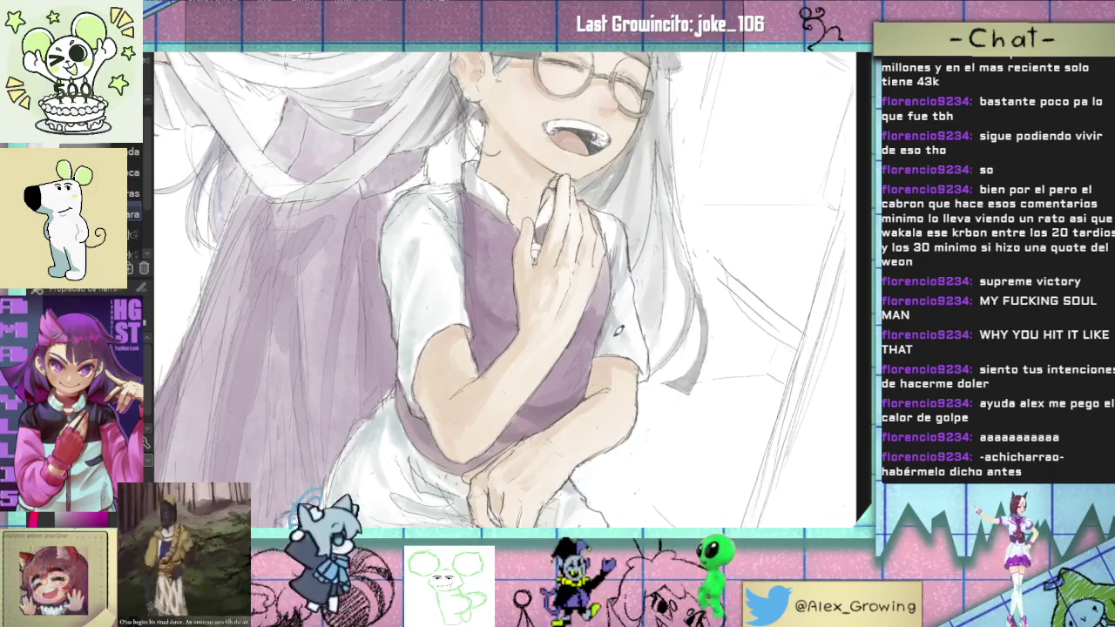
pyautogui.scroll(3, 639, 338)
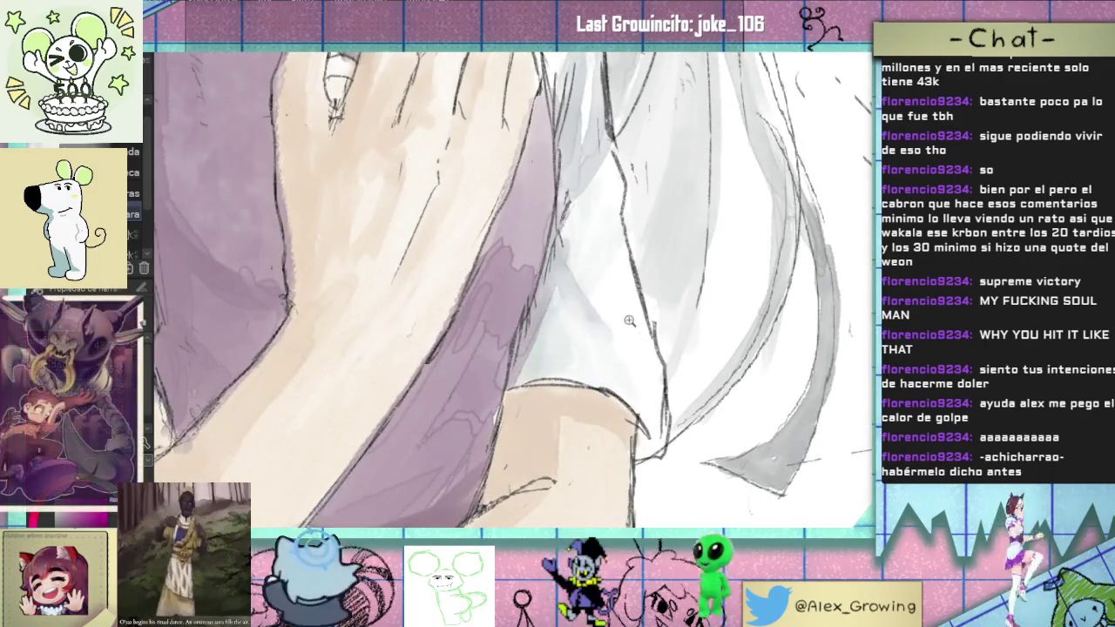
pyautogui.scroll(-2, 640, 343)
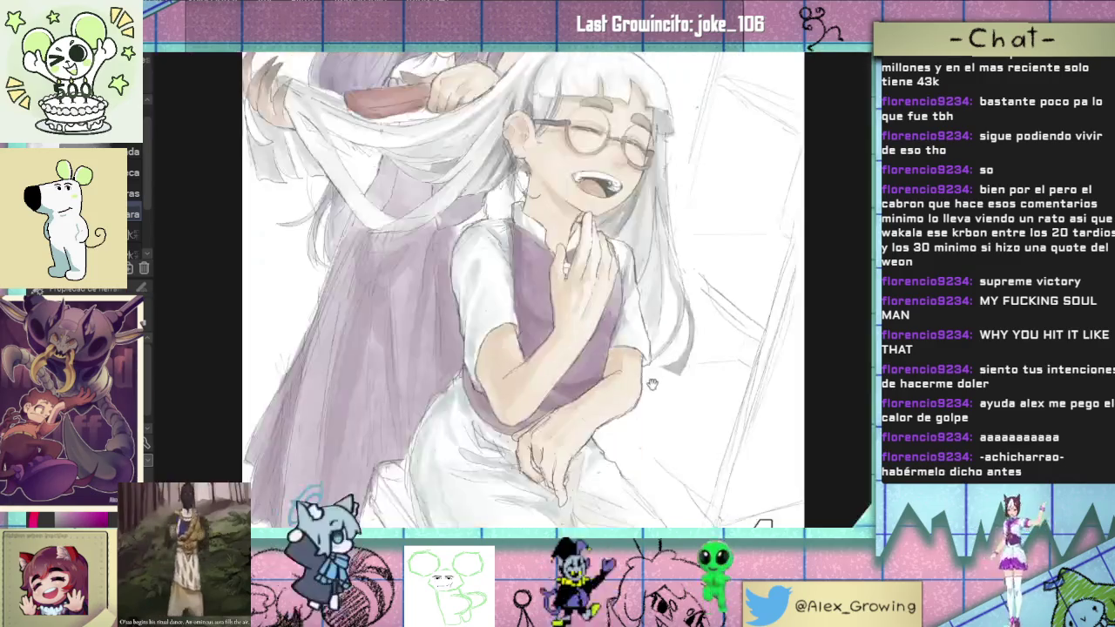
pyautogui.scroll(-2, 653, 349)
pyautogui.scroll(4, 696, 372)
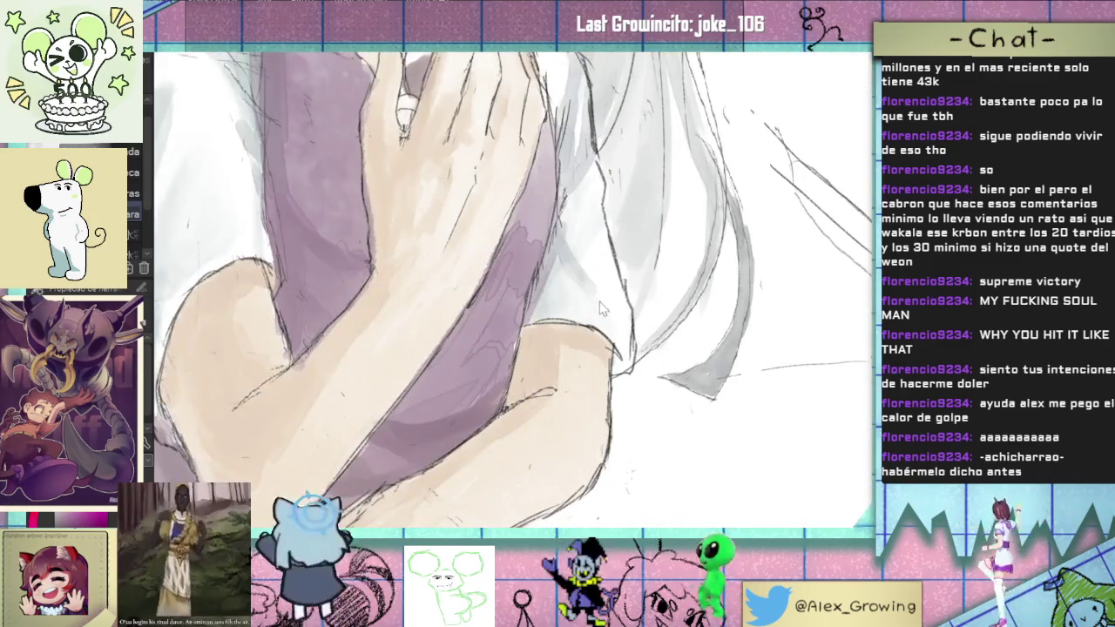
pyautogui.scroll(-3, 632, 313)
pyautogui.scroll(-1, 629, 397)
pyautogui.scroll(-2, 629, 397)
pyautogui.scroll(4, 601, 388)
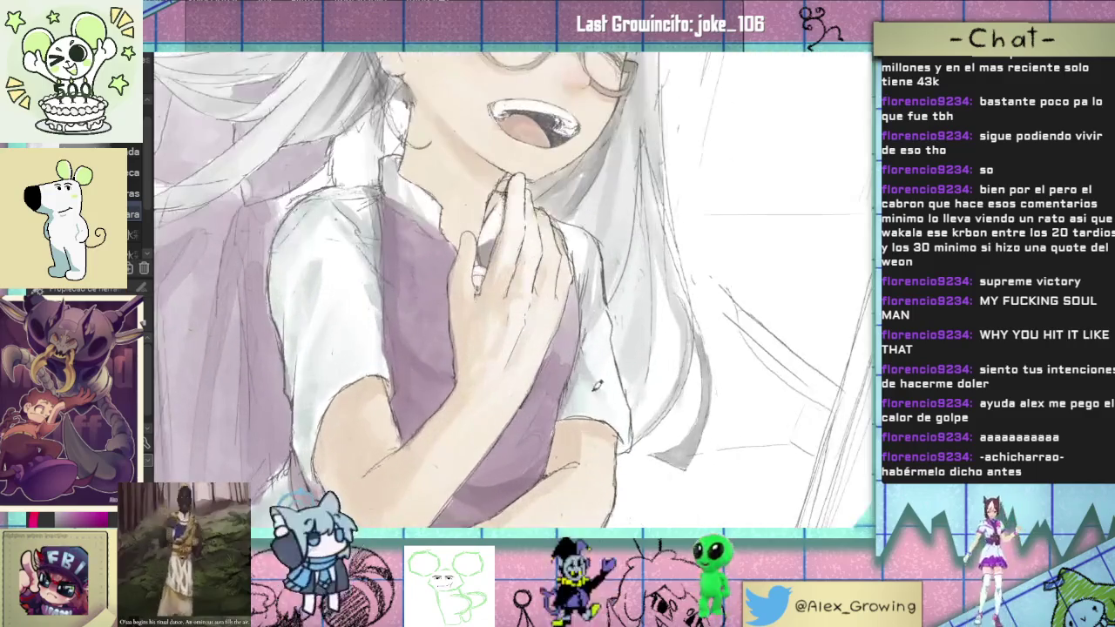
pyautogui.scroll(-1, 620, 407)
pyautogui.scroll(-1, 619, 375)
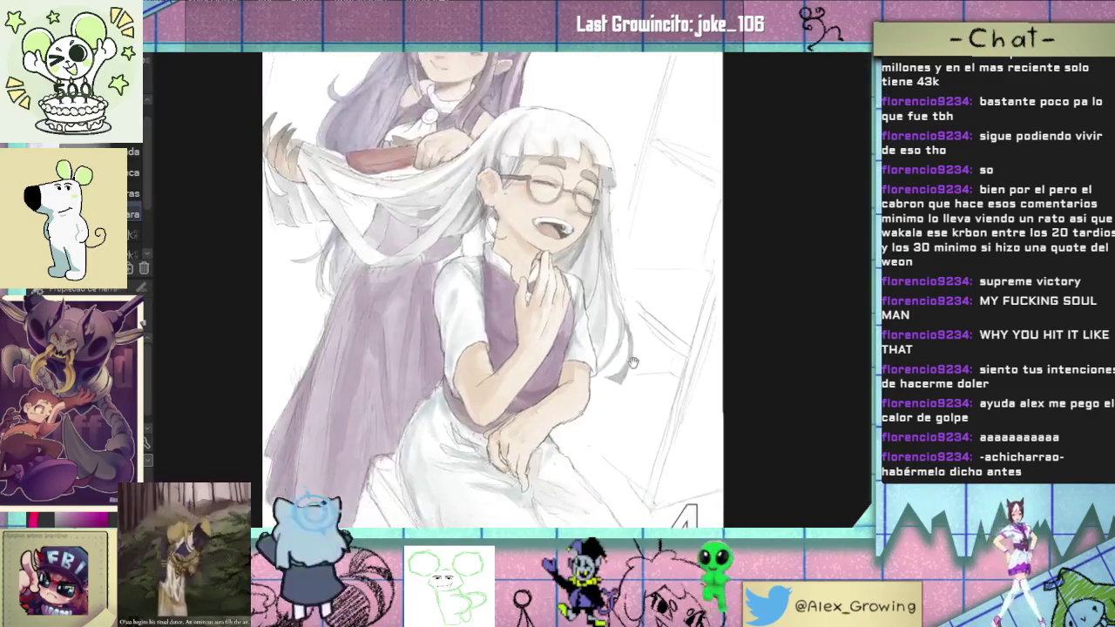
pyautogui.scroll(1, 613, 310)
pyautogui.scroll(-1, 392, 287)
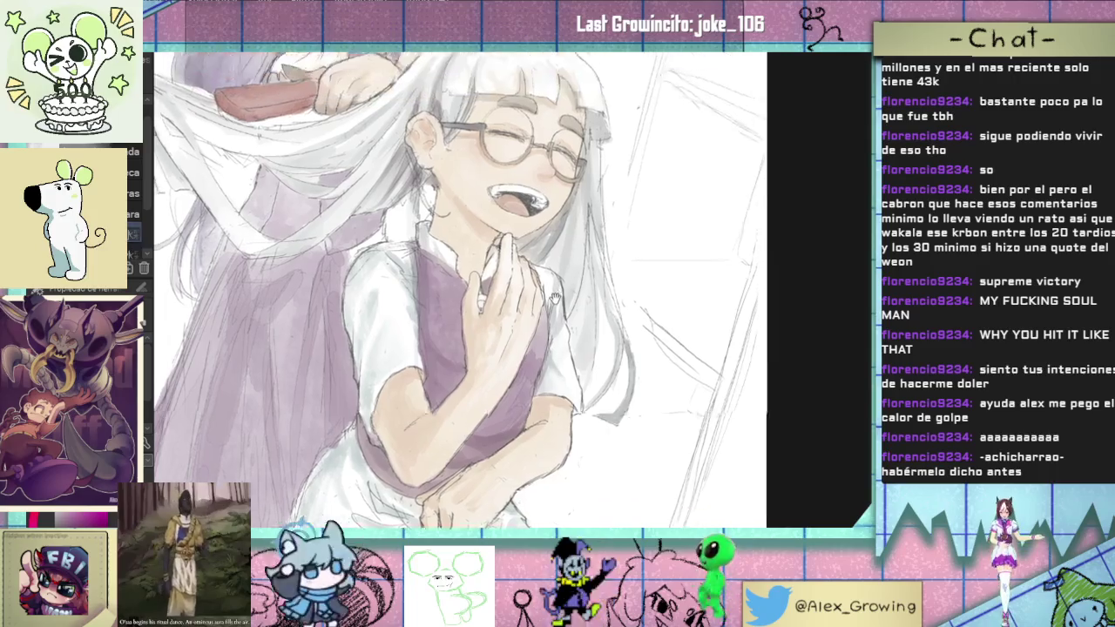
pyautogui.scroll(-2, 479, 323)
pyautogui.scroll(1, 540, 348)
pyautogui.scroll(1, 561, 355)
pyautogui.scroll(-1, 561, 355)
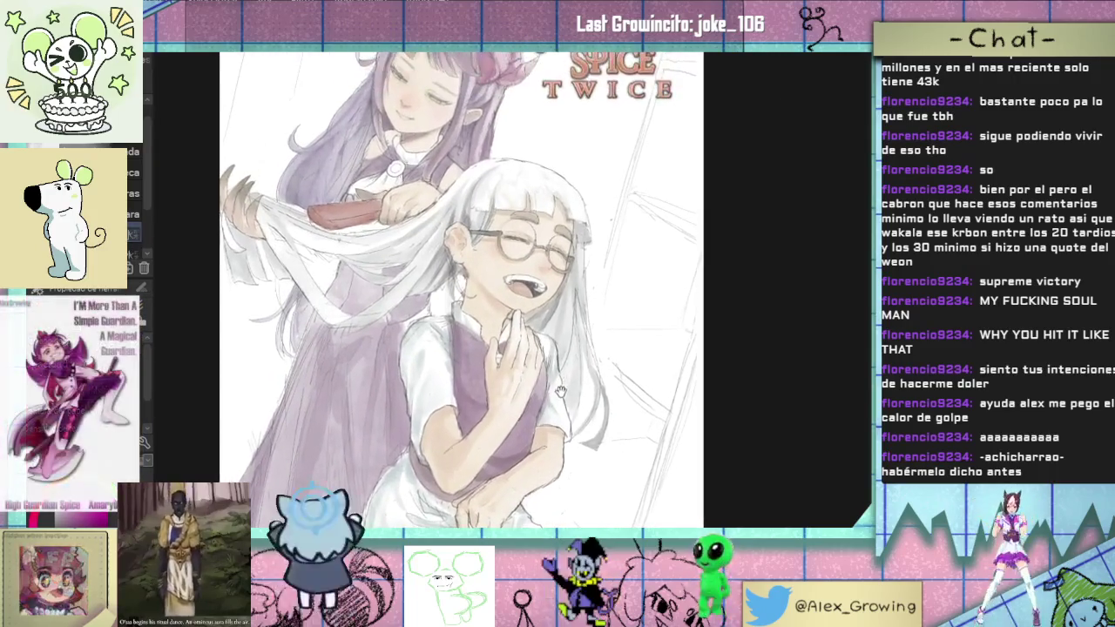
pyautogui.moveTo(614, 357)
pyautogui.mouseDown()
pyautogui.moveTo(628, 303)
pyautogui.moveTo(599, 302)
pyautogui.moveTo(586, 348)
pyautogui.moveTo(558, 340)
pyautogui.mouseUp()
pyautogui.scroll(1, 586, 348)
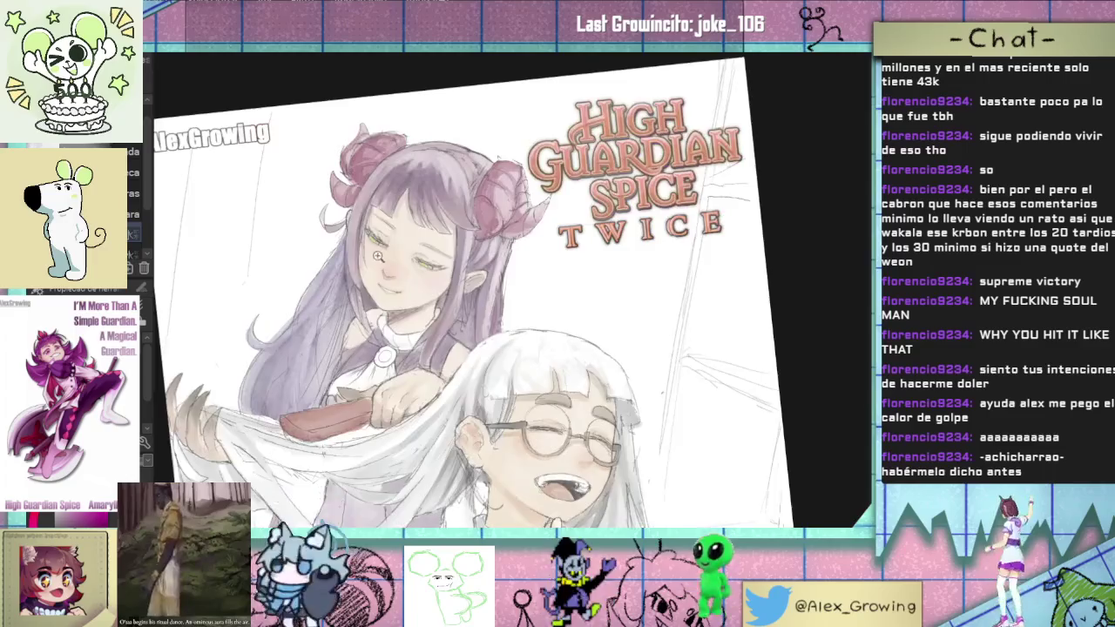
pyautogui.scroll(3, 411, 315)
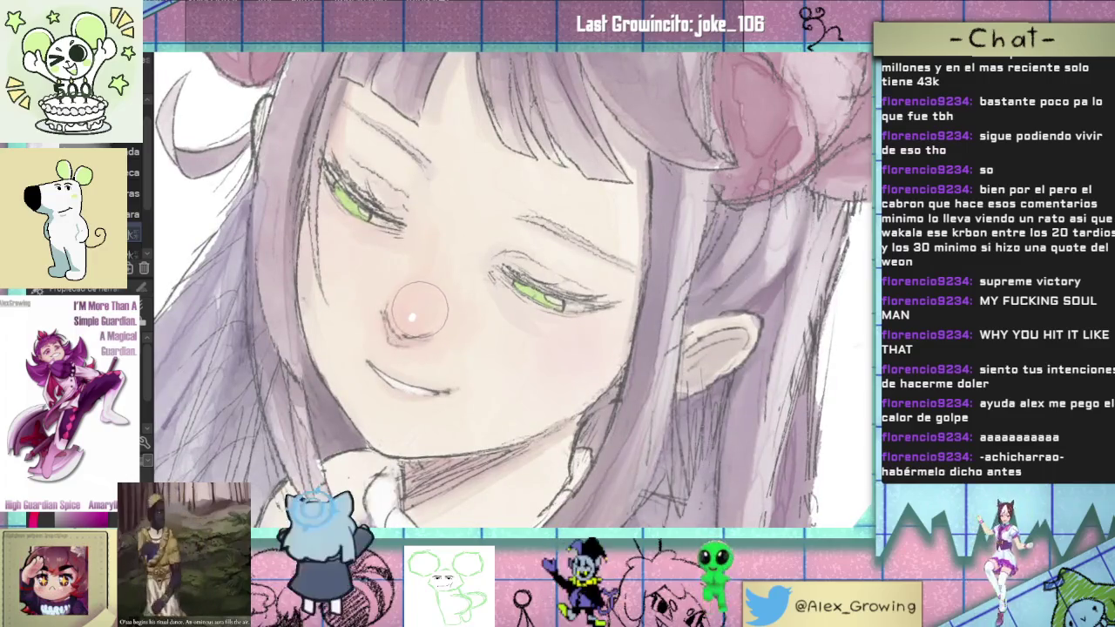
pyautogui.scroll(-1, 420, 311)
pyautogui.scroll(-1, 420, 311)
pyautogui.scroll(-2, 475, 416)
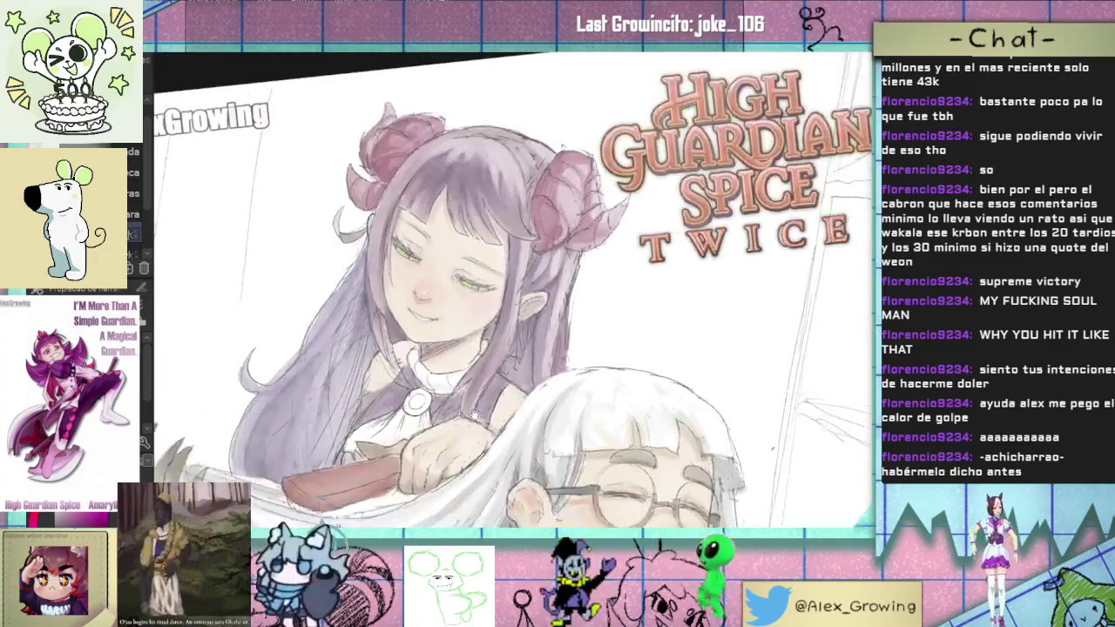
pyautogui.scroll(1, 475, 417)
pyautogui.scroll(1, 552, 394)
pyautogui.scroll(1, 553, 395)
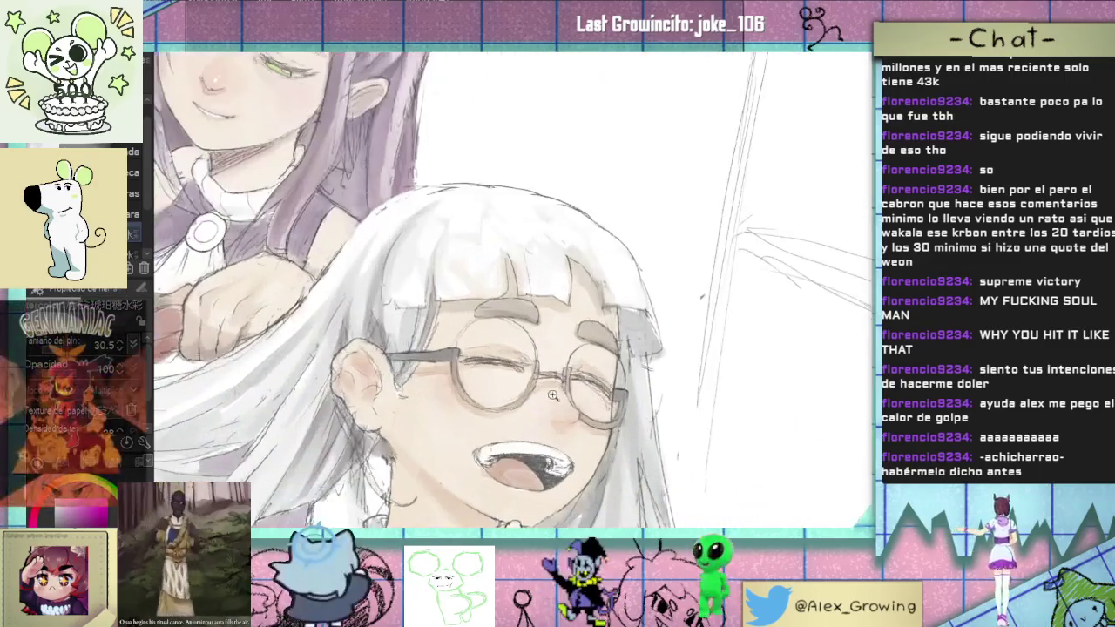
pyautogui.scroll(2, 552, 395)
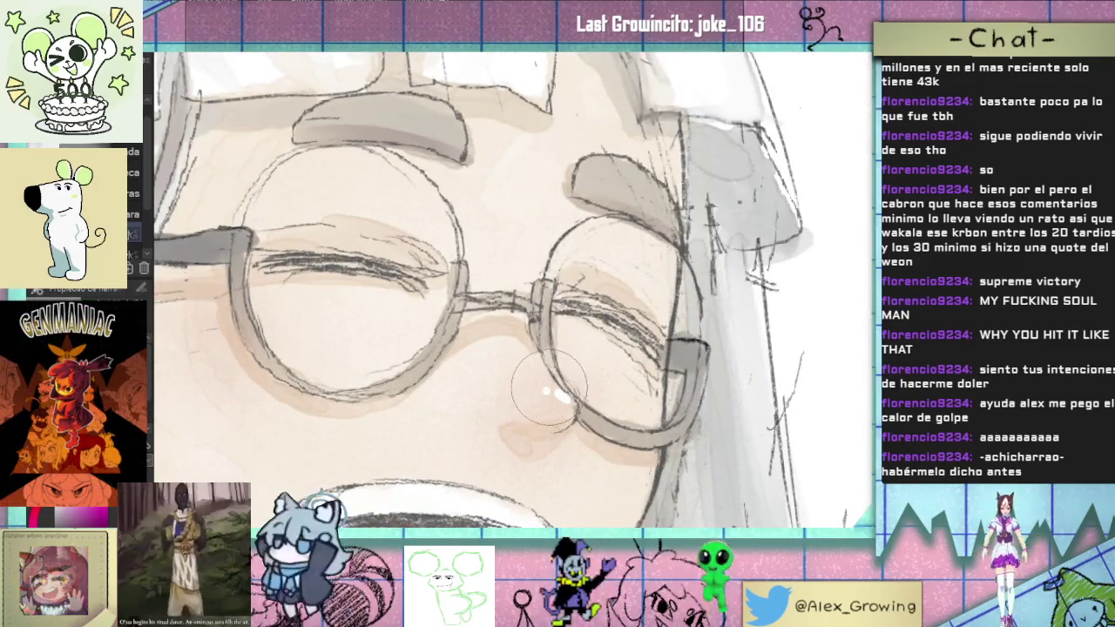
pyautogui.scroll(-2, 560, 395)
pyautogui.scroll(-1, 560, 395)
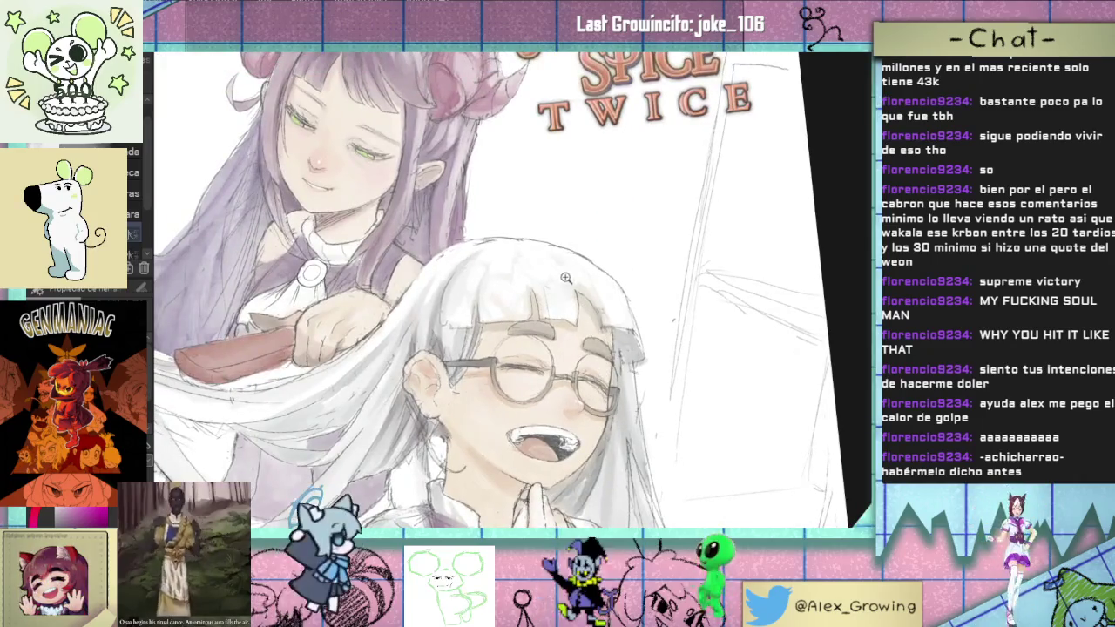
pyautogui.scroll(-1, 565, 277)
pyautogui.scroll(-1, 555, 305)
pyautogui.scroll(-1, 545, 305)
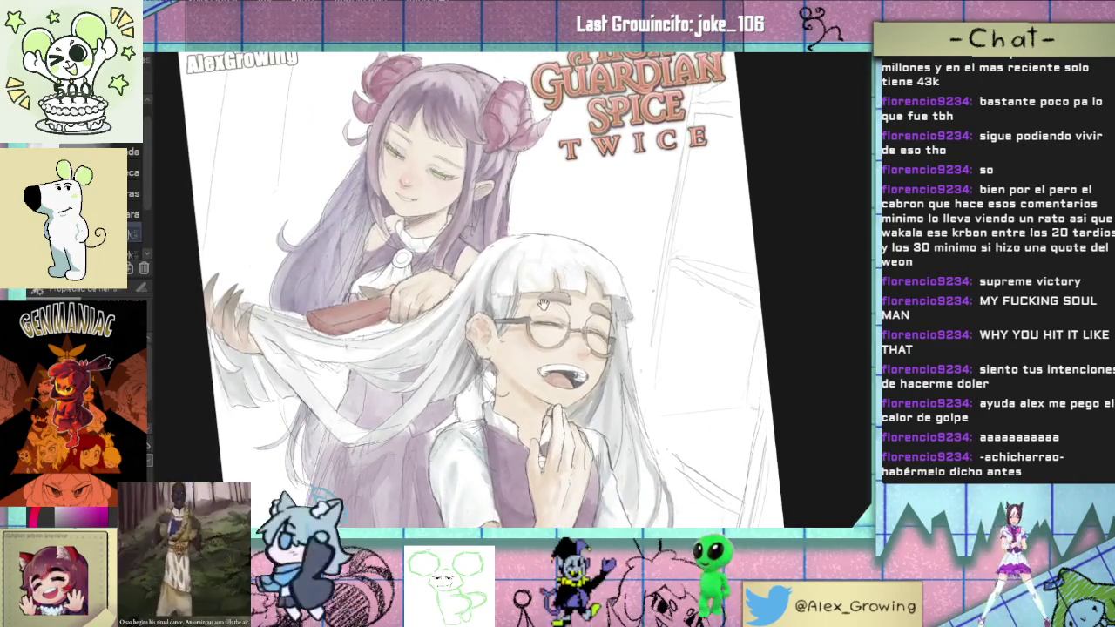
pyautogui.moveTo(542, 303); pyautogui.dragTo(541, 477)
pyautogui.scroll(3, 524, 300)
pyautogui.scroll(1, 523, 300)
pyautogui.scroll(1, 524, 300)
pyautogui.scroll(-1, 523, 300)
pyautogui.scroll(-1, 518, 301)
pyautogui.scroll(-1, 513, 303)
pyautogui.scroll(-1, 505, 304)
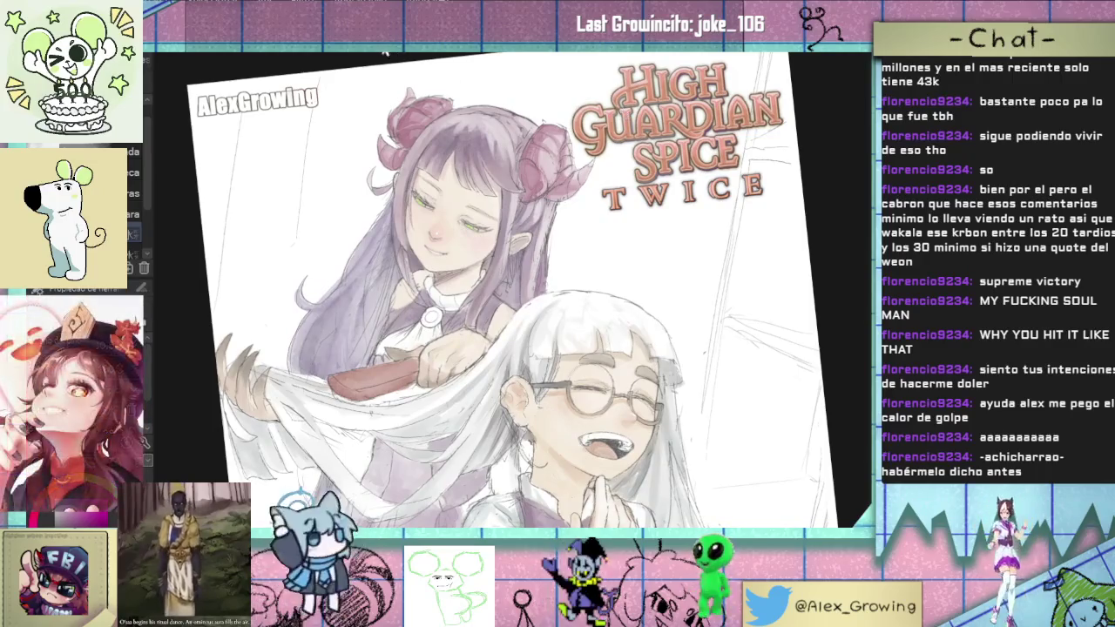
pyautogui.hotkey('ctrl', 'Tab')
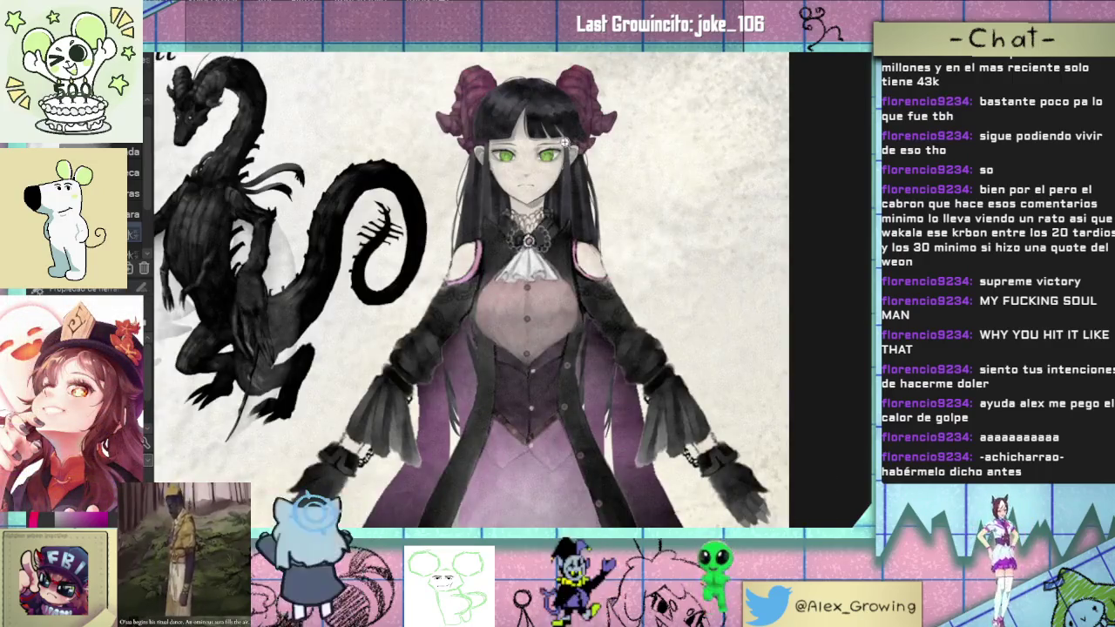
pyautogui.scroll(2, 565, 141)
pyautogui.click(293, 51)
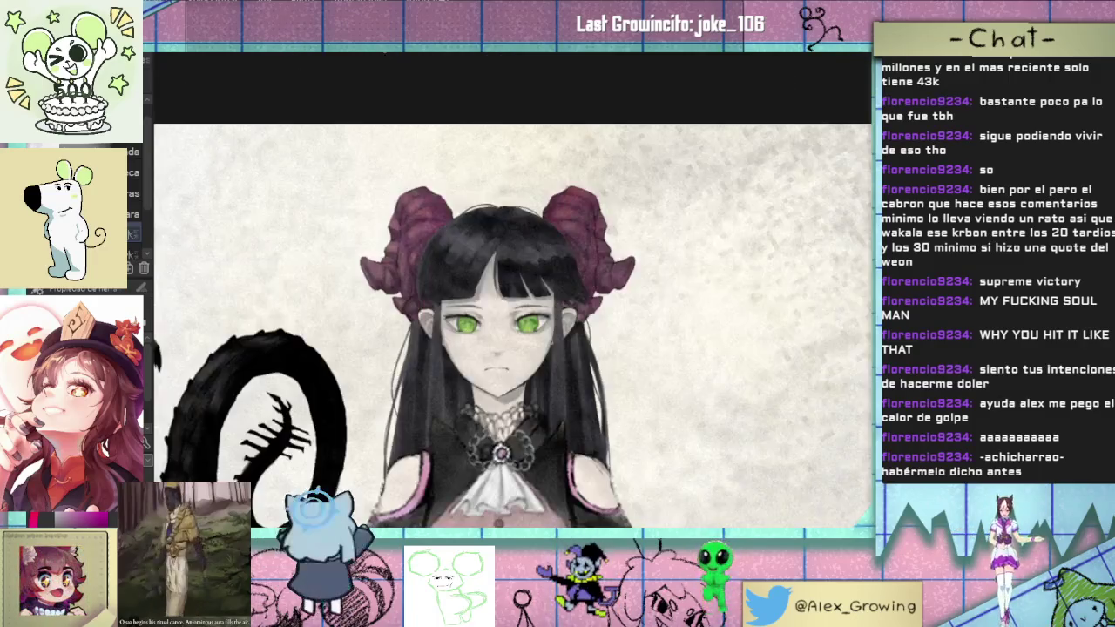
pyautogui.click(378, 51)
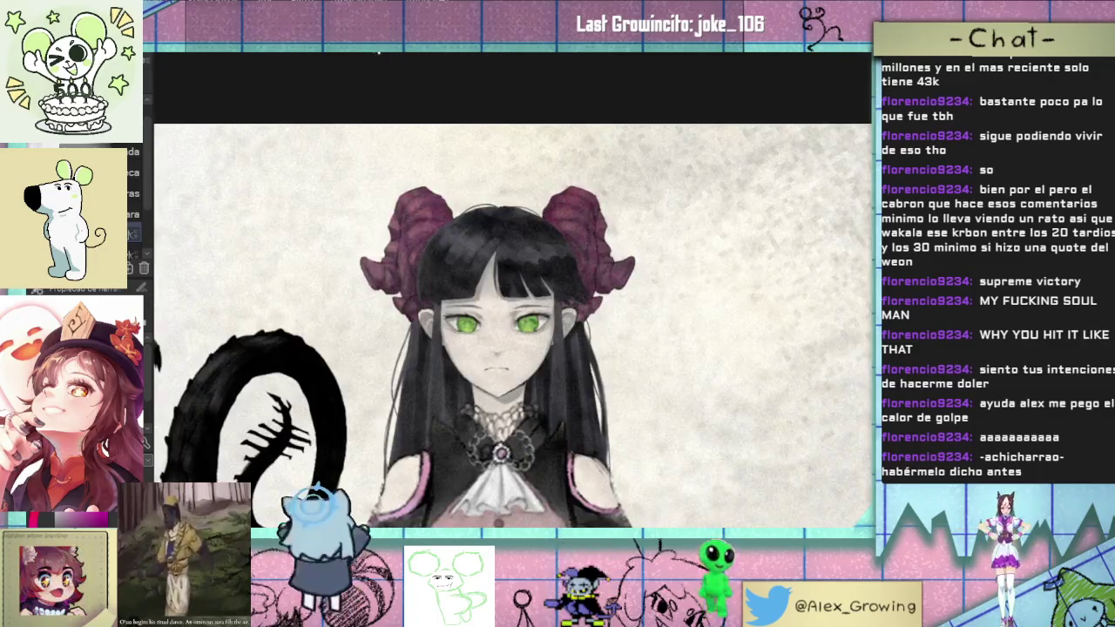
pyautogui.click(296, 51)
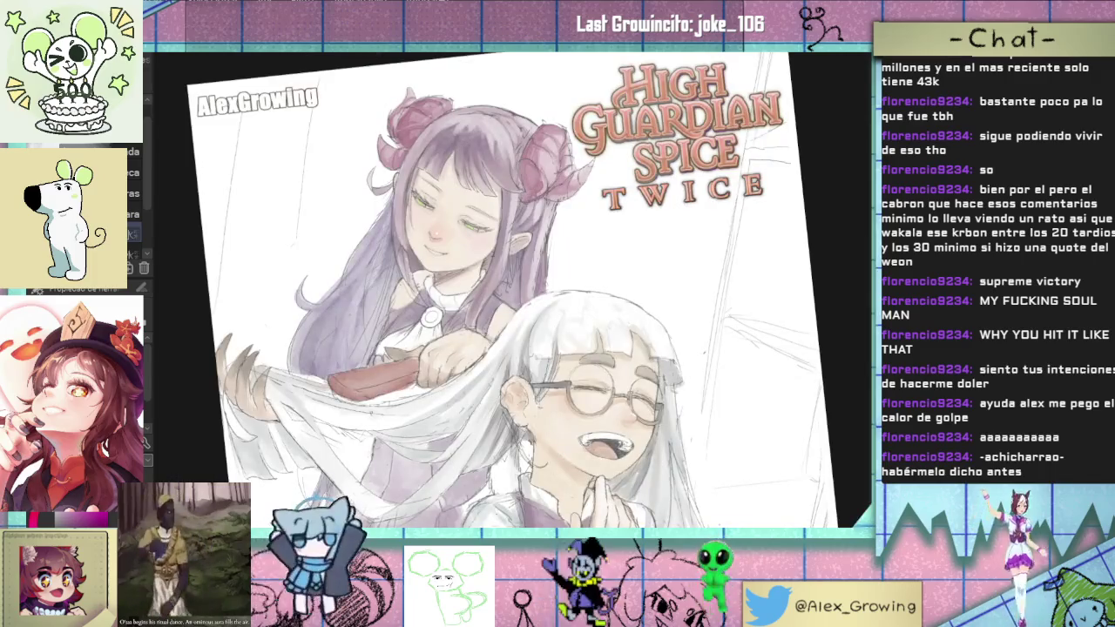
pyautogui.click(368, 50)
pyautogui.click(296, 51)
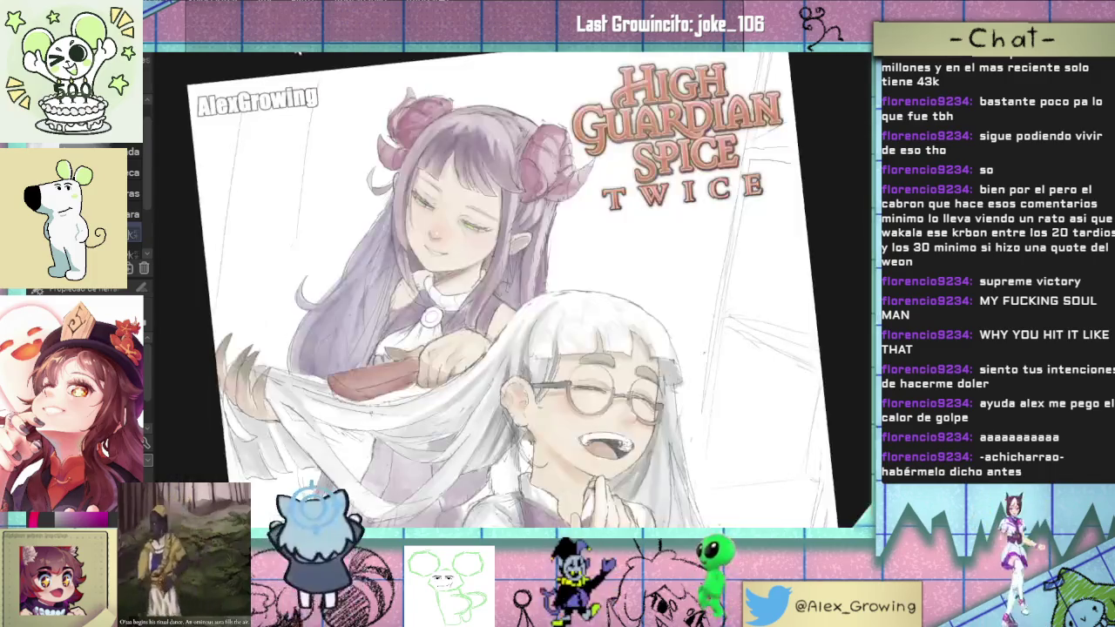
pyautogui.click(367, 50)
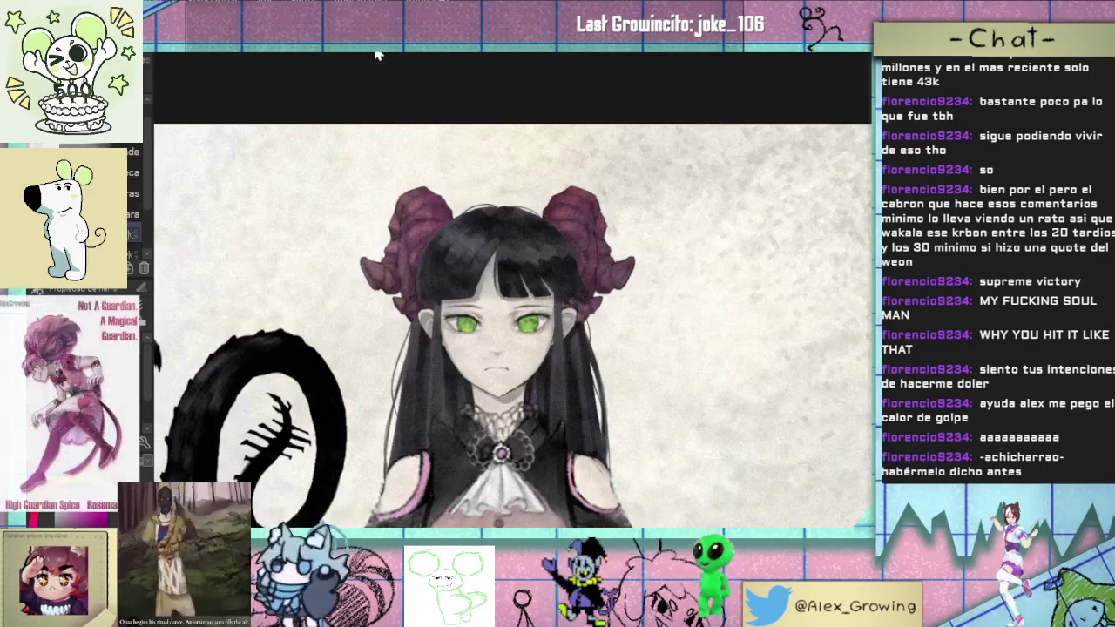
pyautogui.click(297, 50)
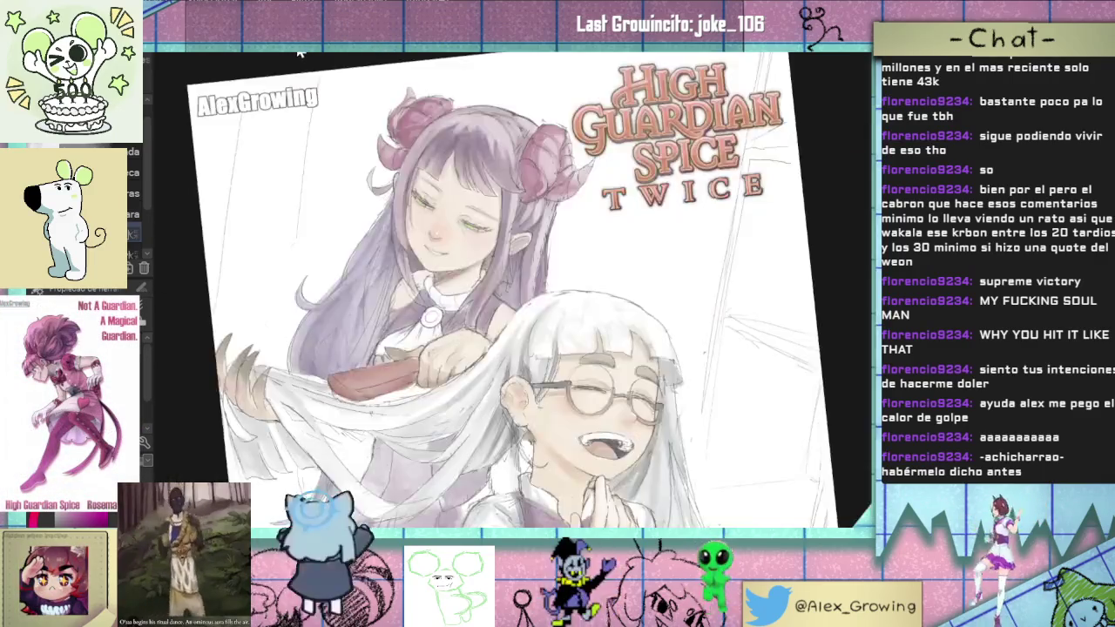
pyautogui.moveTo(579, 332); pyautogui.dragTo(636, 304)
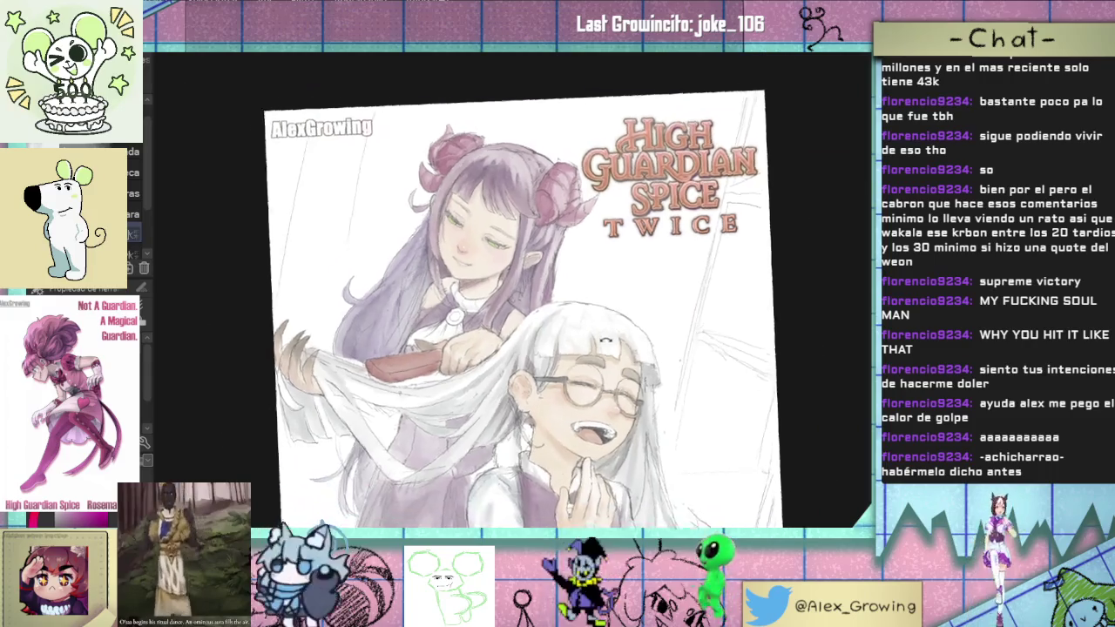